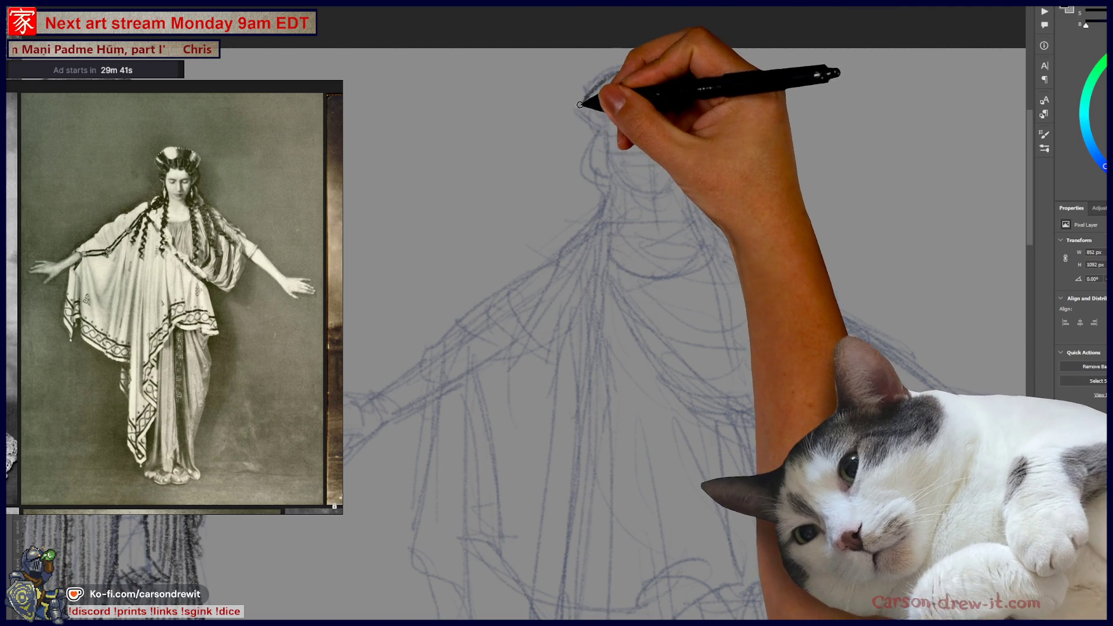
# Trace darker strokes over the headdress arc and the head's left side, and scribble texture along the headband
pyautogui.moveTo(613, 141); pyautogui.dragTo(703, 112)
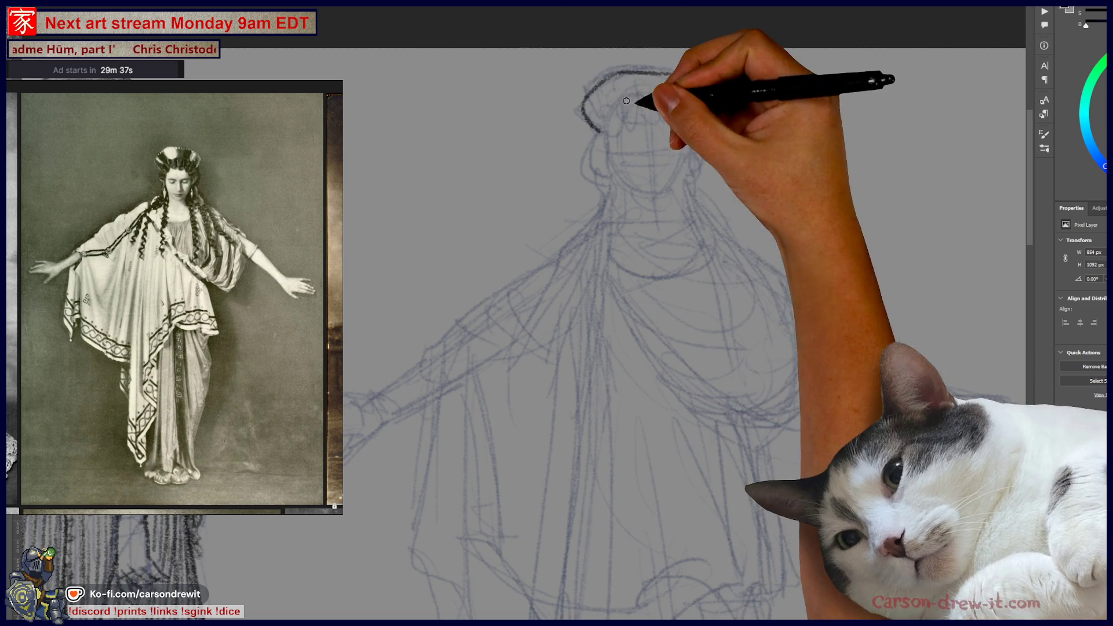
pyautogui.moveTo(641, 104); pyautogui.dragTo(604, 116)
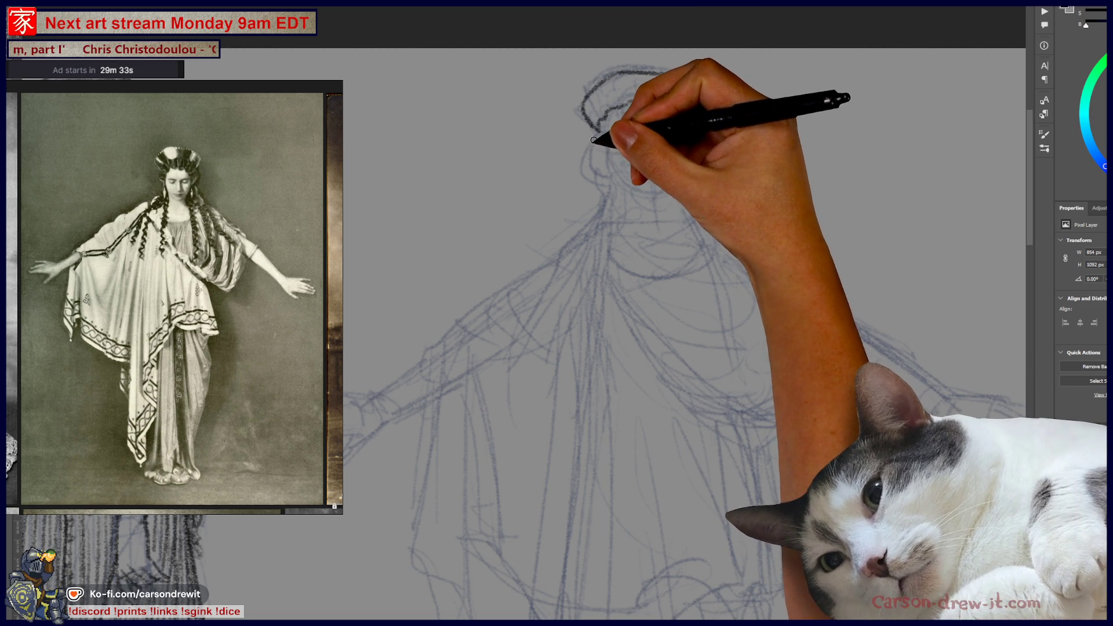
pyautogui.moveTo(594, 139)
pyautogui.mouseDown()
pyautogui.moveTo(601, 166)
pyautogui.moveTo(593, 152)
pyautogui.moveTo(605, 159)
pyautogui.moveTo(605, 147)
pyautogui.mouseUp()
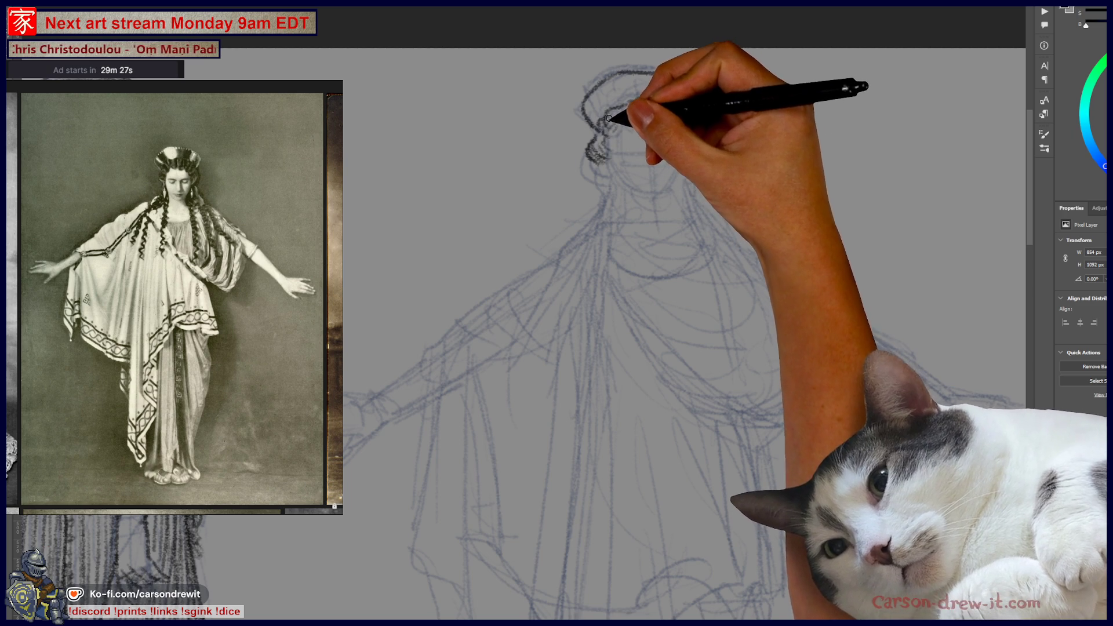
pyautogui.moveTo(632, 107)
pyautogui.mouseDown()
pyautogui.moveTo(690, 99)
pyautogui.moveTo(696, 166)
pyautogui.mouseUp()
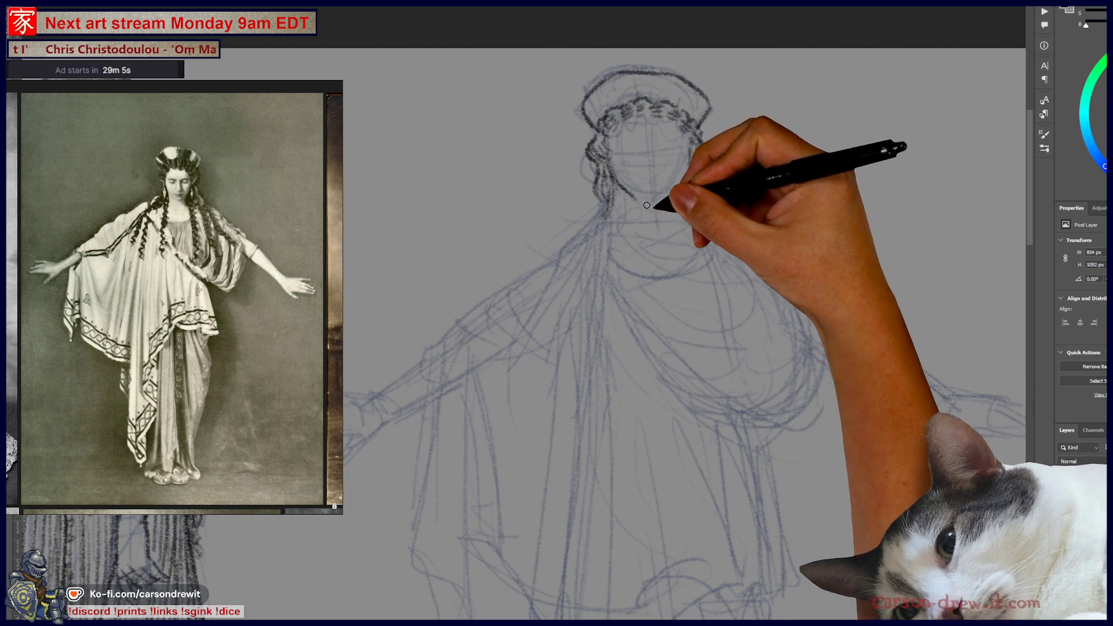
# Darken the jaw, undo the unwanted stroke, then sketch the closed eyes, nose and mouth
pyautogui.moveTo(647, 205)
pyautogui.mouseDown()
pyautogui.moveTo(686, 178)
pyautogui.moveTo(633, 139)
pyautogui.mouseUp()
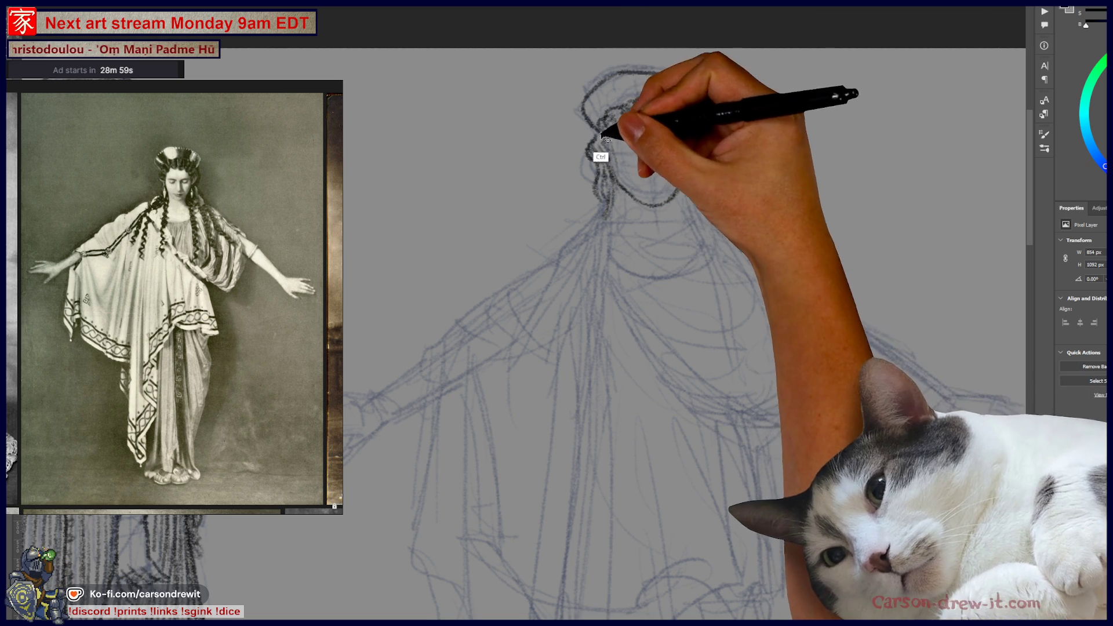
pyautogui.press('ctrl')
pyautogui.hotkey('ctrl', 'z')
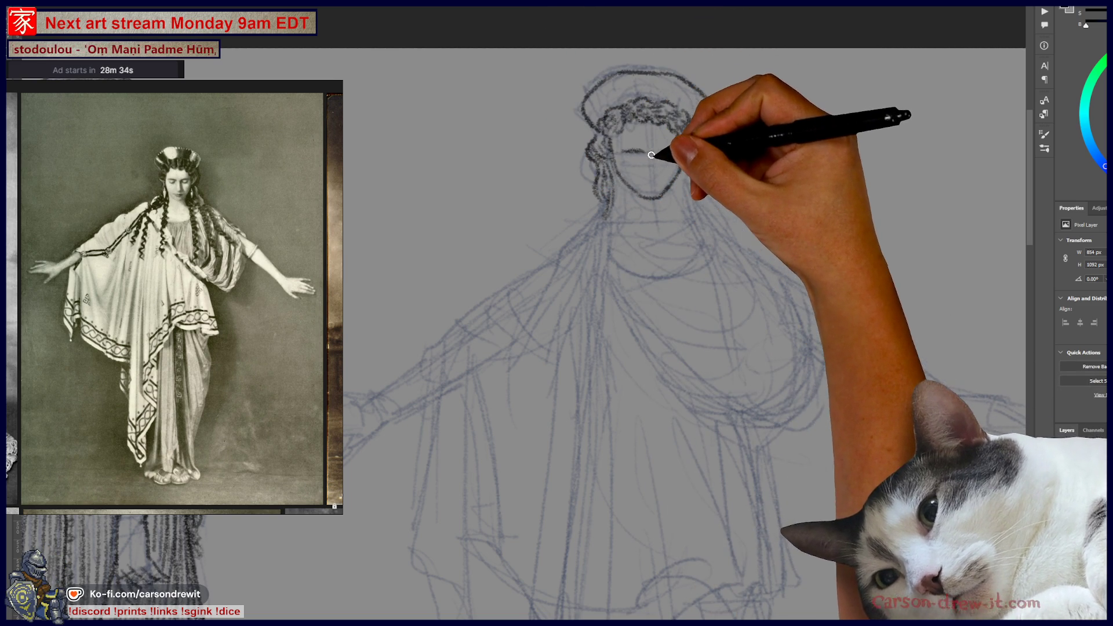
pyautogui.press('ctrl')
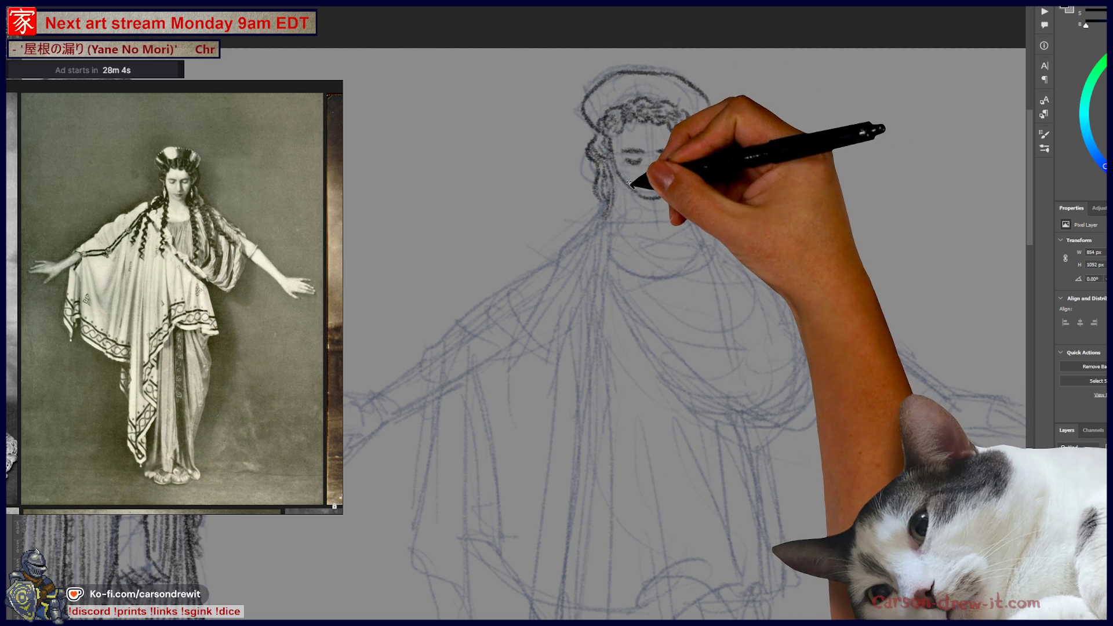
pyautogui.moveTo(628, 176)
pyautogui.mouseDown()
pyautogui.moveTo(653, 179)
pyautogui.moveTo(651, 204)
pyautogui.moveTo(675, 171)
pyautogui.moveTo(645, 192)
pyautogui.mouseUp()
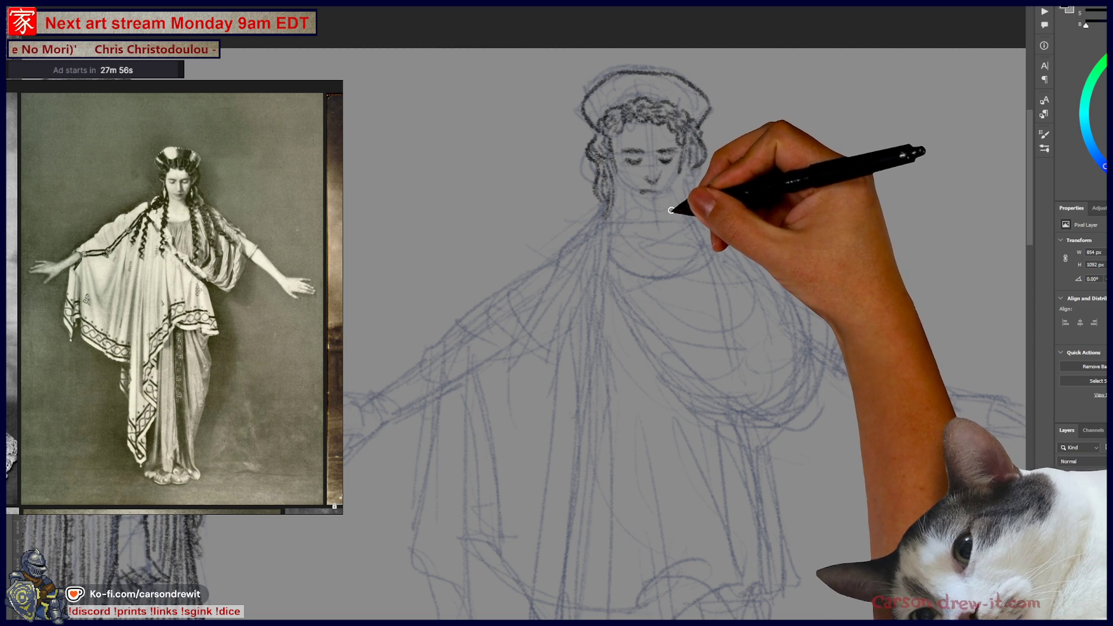
pyautogui.moveTo(648, 190); pyautogui.dragTo(657, 191)
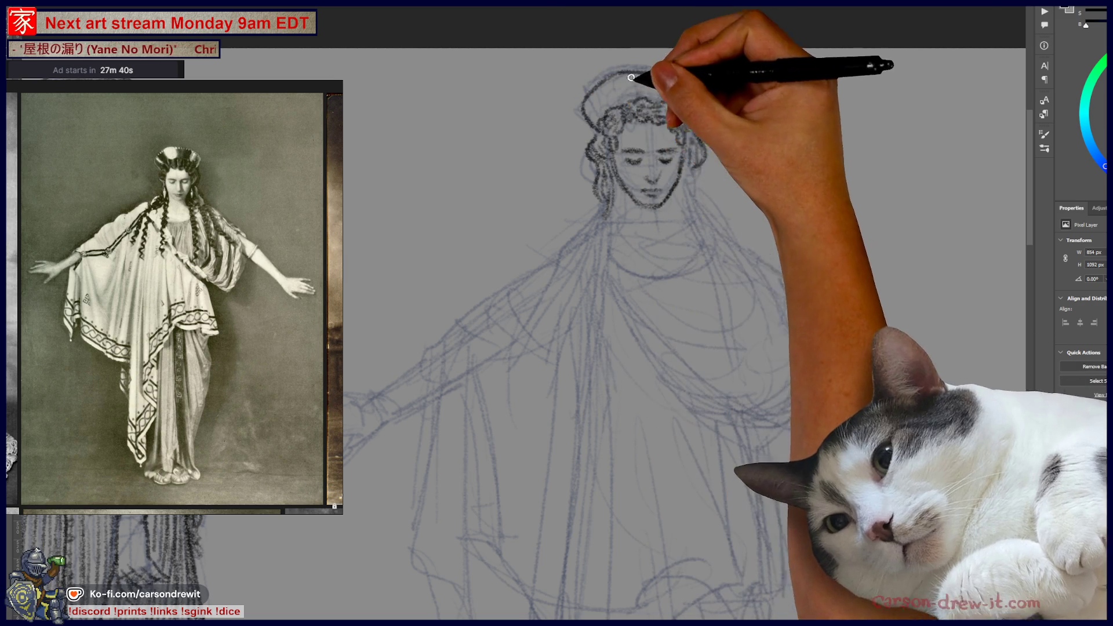
# Hatch the top-left hair, draw a strand beside the neck and define the jaw line
pyautogui.moveTo(603, 87)
pyautogui.mouseDown()
pyautogui.moveTo(609, 107)
pyautogui.moveTo(613, 95)
pyautogui.moveTo(598, 116)
pyautogui.moveTo(618, 93)
pyautogui.moveTo(609, 89)
pyautogui.moveTo(632, 84)
pyautogui.moveTo(605, 95)
pyautogui.moveTo(659, 87)
pyautogui.moveTo(665, 104)
pyautogui.moveTo(683, 92)
pyautogui.moveTo(687, 110)
pyautogui.moveTo(707, 111)
pyautogui.moveTo(700, 100)
pyautogui.mouseUp()
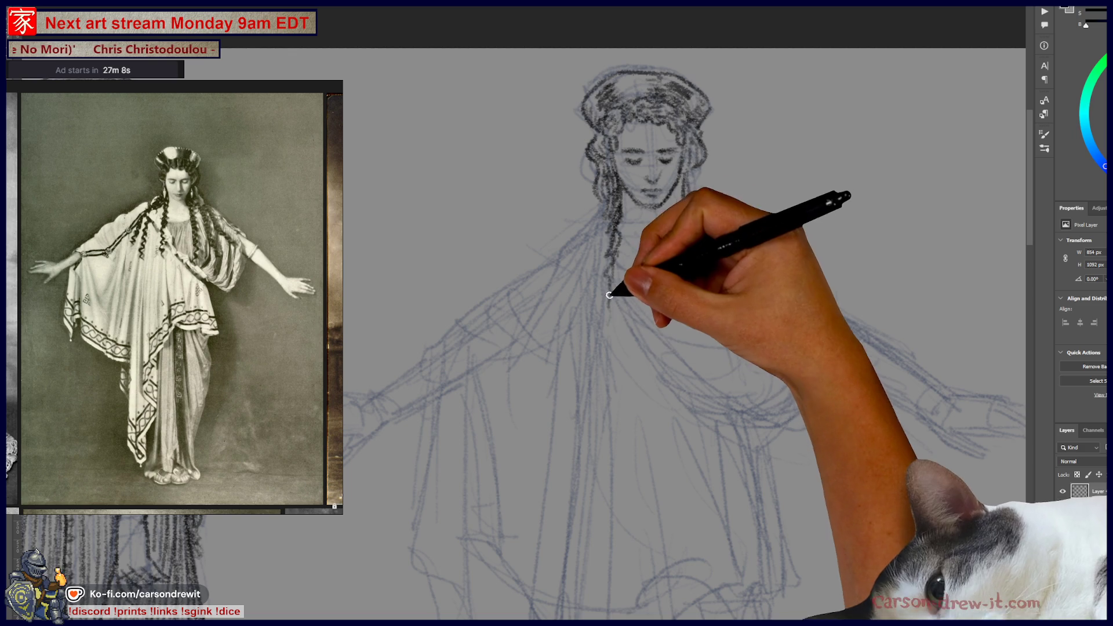
pyautogui.moveTo(599, 271); pyautogui.dragTo(607, 342)
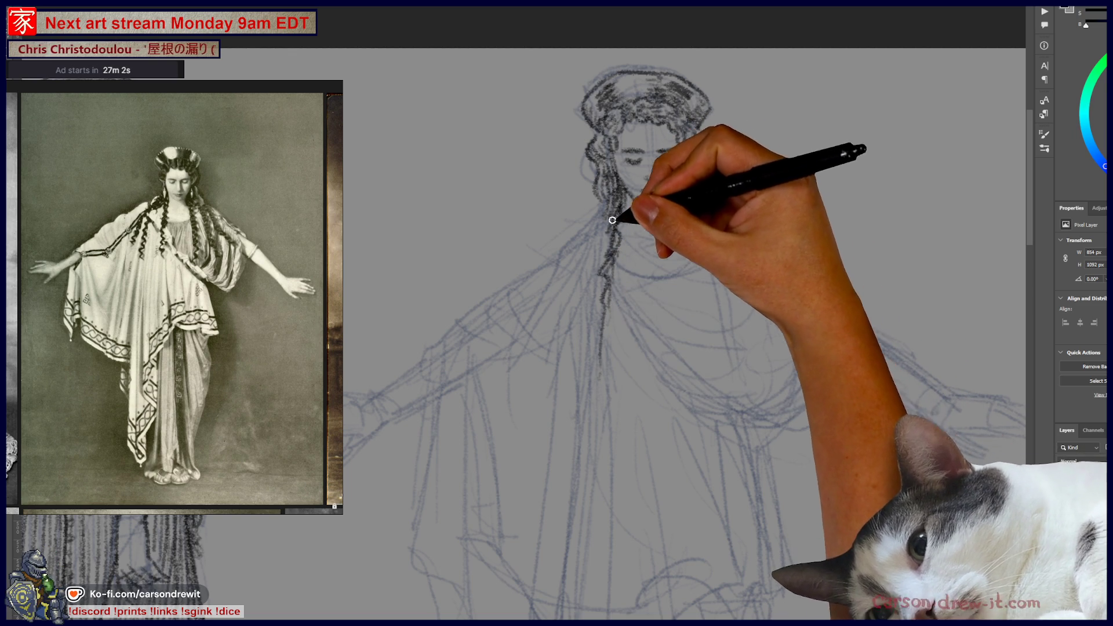
pyautogui.moveTo(635, 197); pyautogui.dragTo(674, 202)
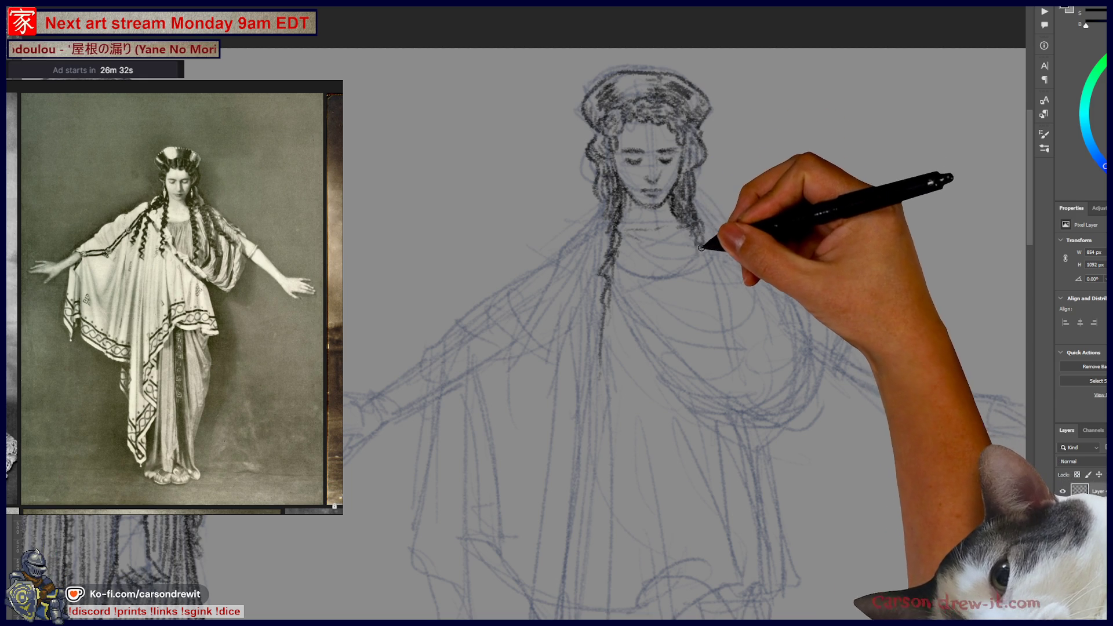
# Draw wavy, curly hair strands falling down the right side past the shoulder
pyautogui.moveTo(708, 283); pyautogui.dragTo(731, 362)
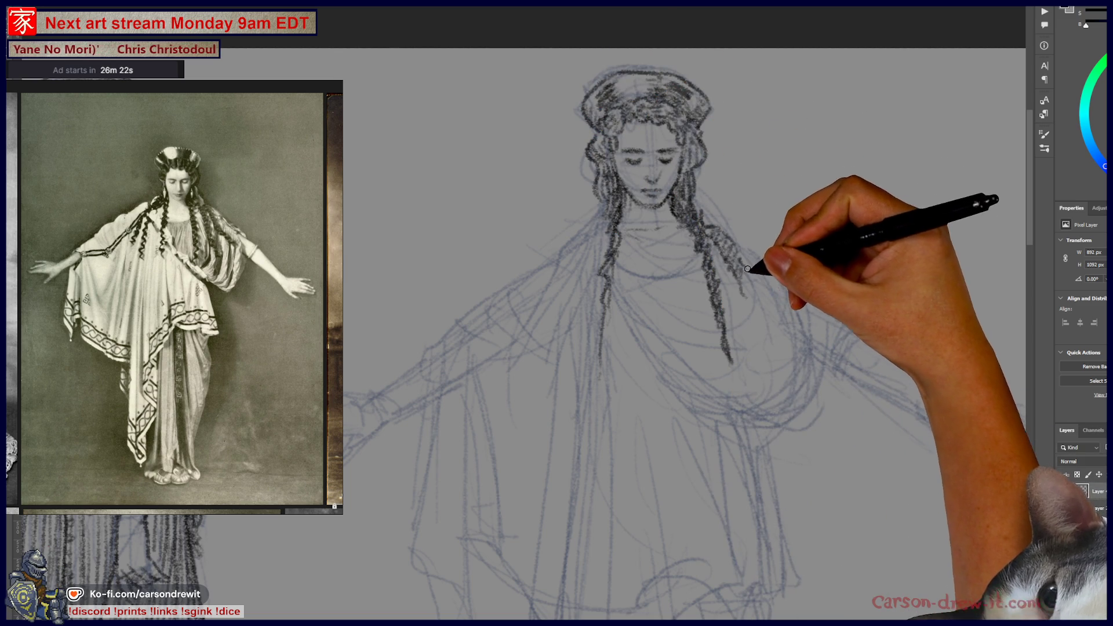
pyautogui.moveTo(748, 264); pyautogui.dragTo(770, 316)
pyautogui.moveTo(742, 279); pyautogui.dragTo(767, 342)
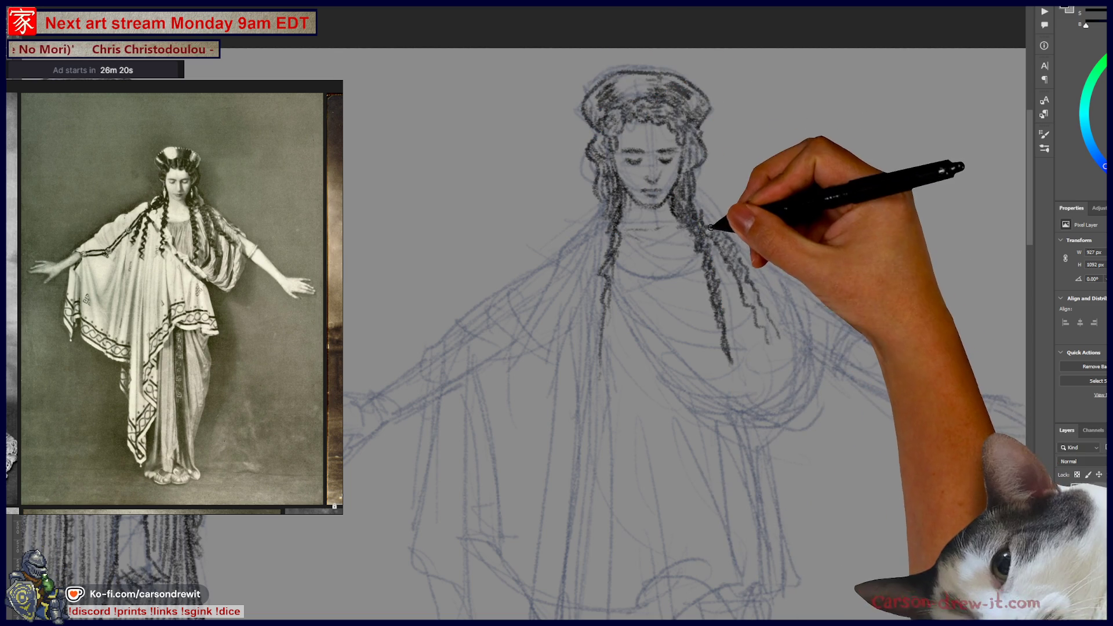
pyautogui.moveTo(720, 228)
pyautogui.mouseDown()
pyautogui.moveTo(712, 236)
pyautogui.moveTo(746, 283)
pyautogui.mouseUp()
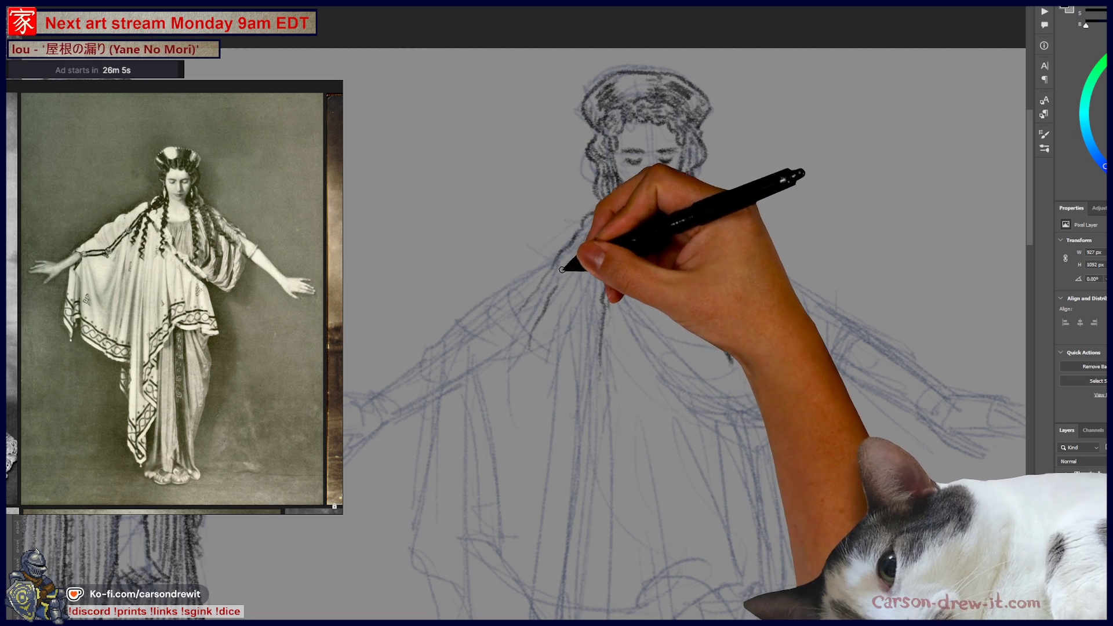
# Ink wavy strands with a small bead on the left-side hair and extend the left shoulder line
pyautogui.moveTo(572, 270); pyautogui.dragTo(561, 359)
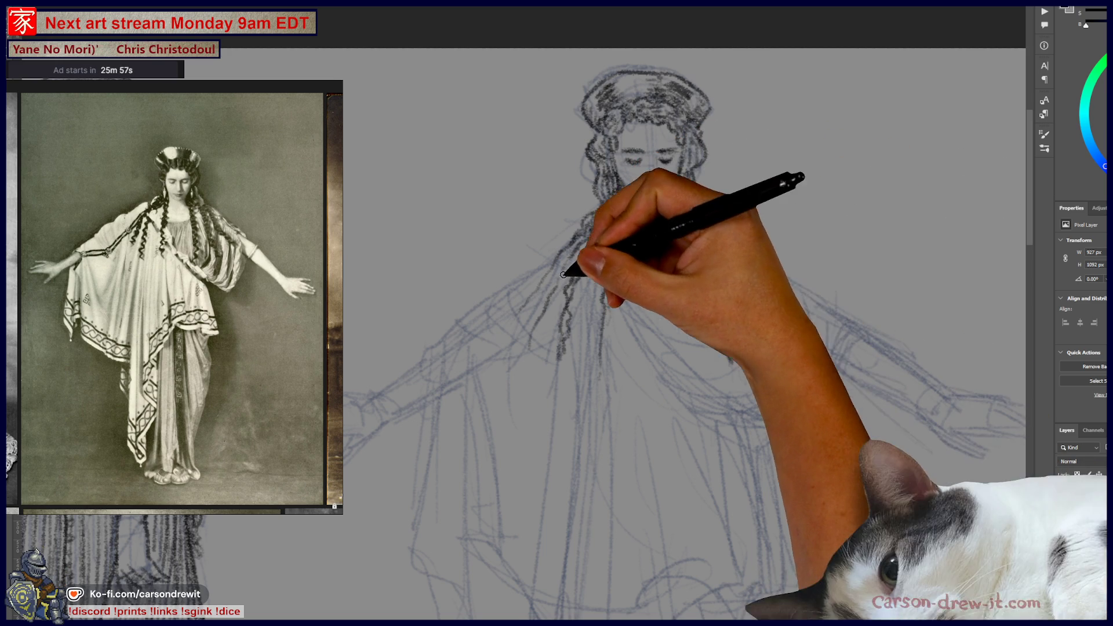
pyautogui.moveTo(567, 250); pyautogui.dragTo(517, 347)
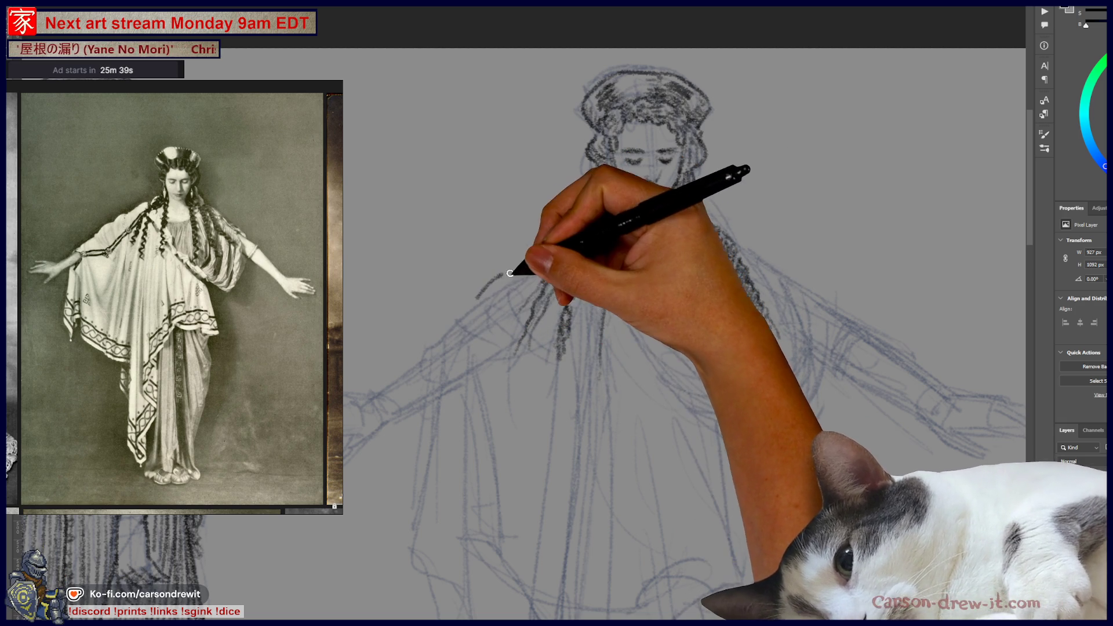
pyautogui.moveTo(509, 273); pyautogui.dragTo(518, 273)
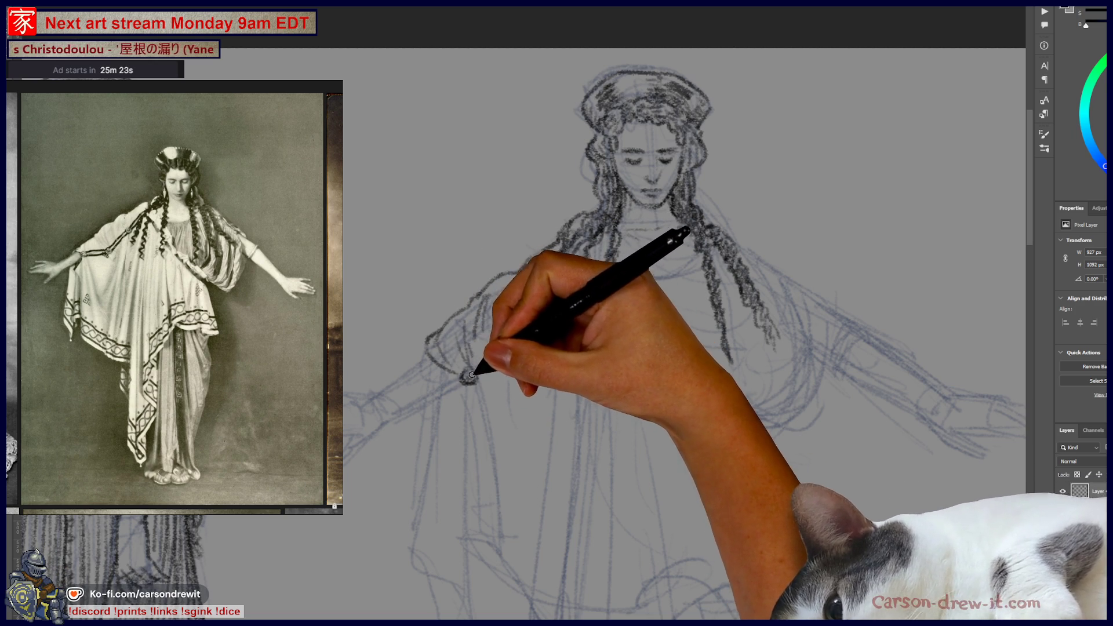
pyautogui.moveTo(519, 339); pyautogui.dragTo(514, 332)
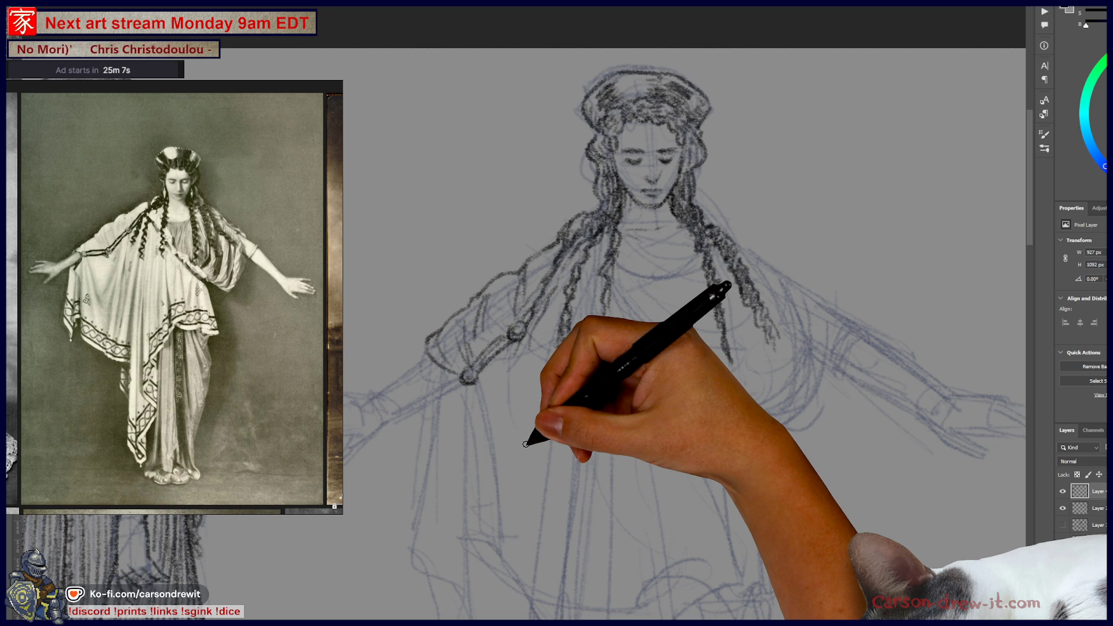
pyautogui.moveTo(634, 462); pyautogui.dragTo(715, 438)
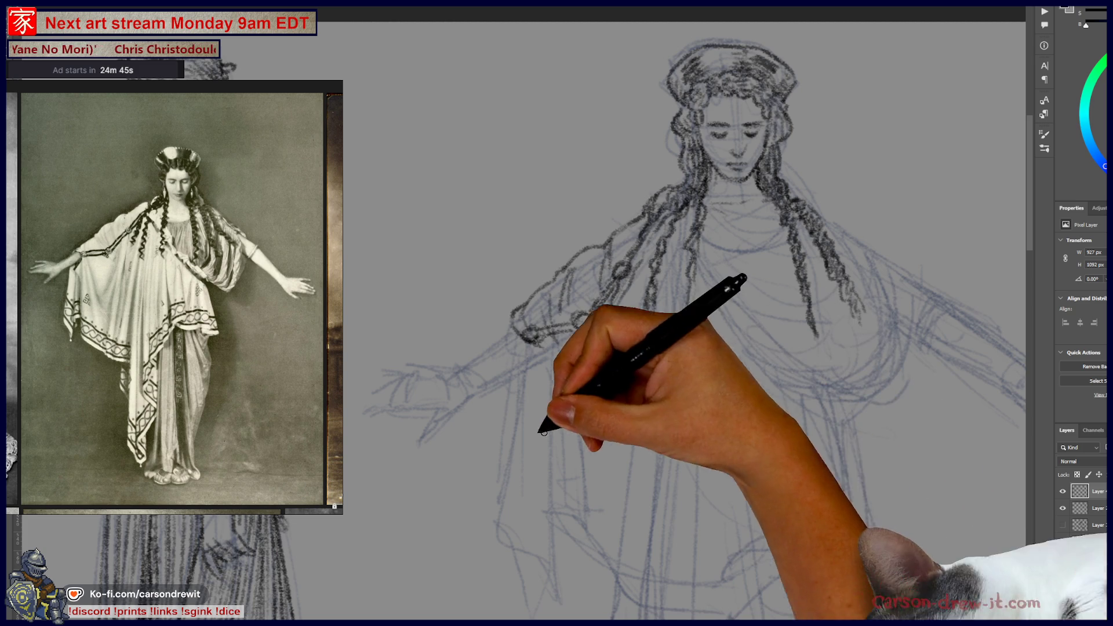
# Darken the left arm's sleeve edge with a pencil stroke
pyautogui.moveTo(525, 358); pyautogui.dragTo(509, 385)
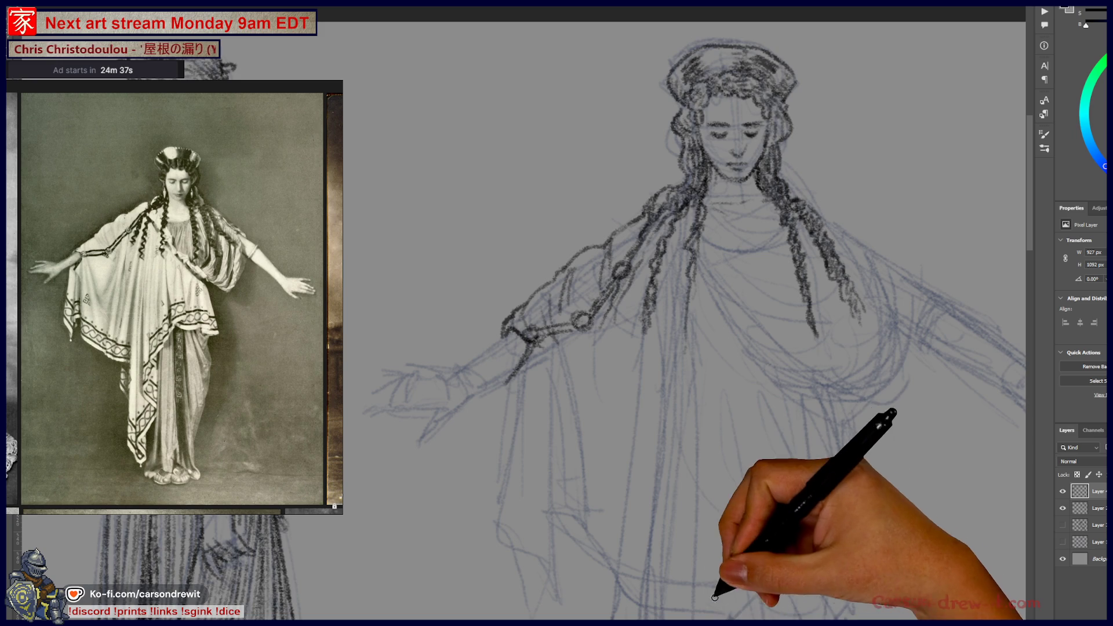
pyautogui.moveTo(714, 597); pyautogui.dragTo(507, 613)
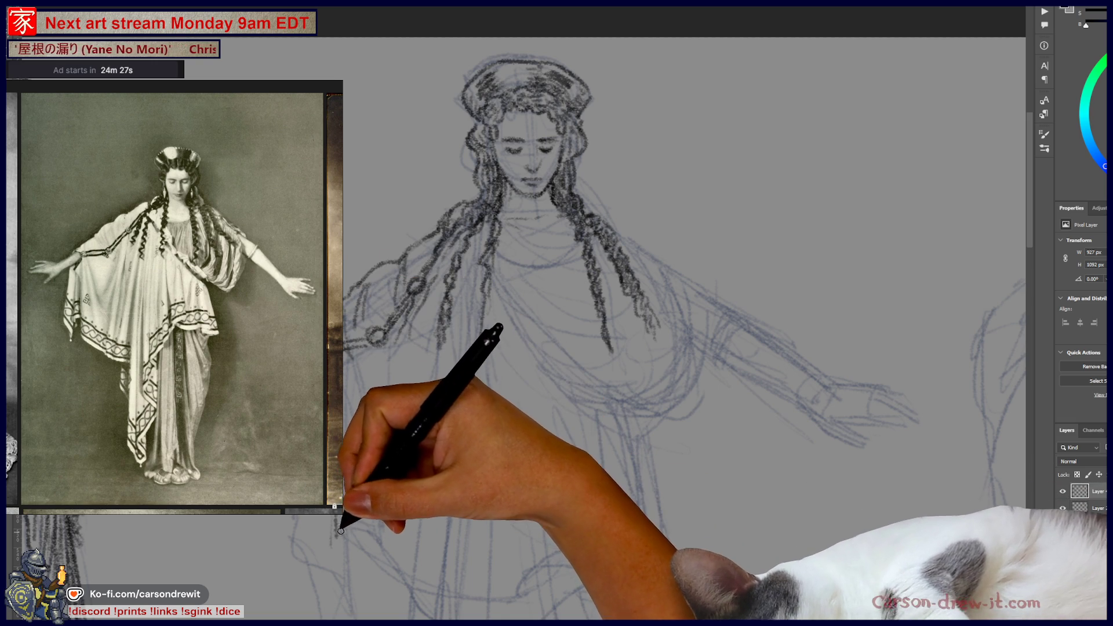
# Draw a darker stroke along the lower left robe folds
pyautogui.moveTo(342, 513); pyautogui.dragTo(419, 590)
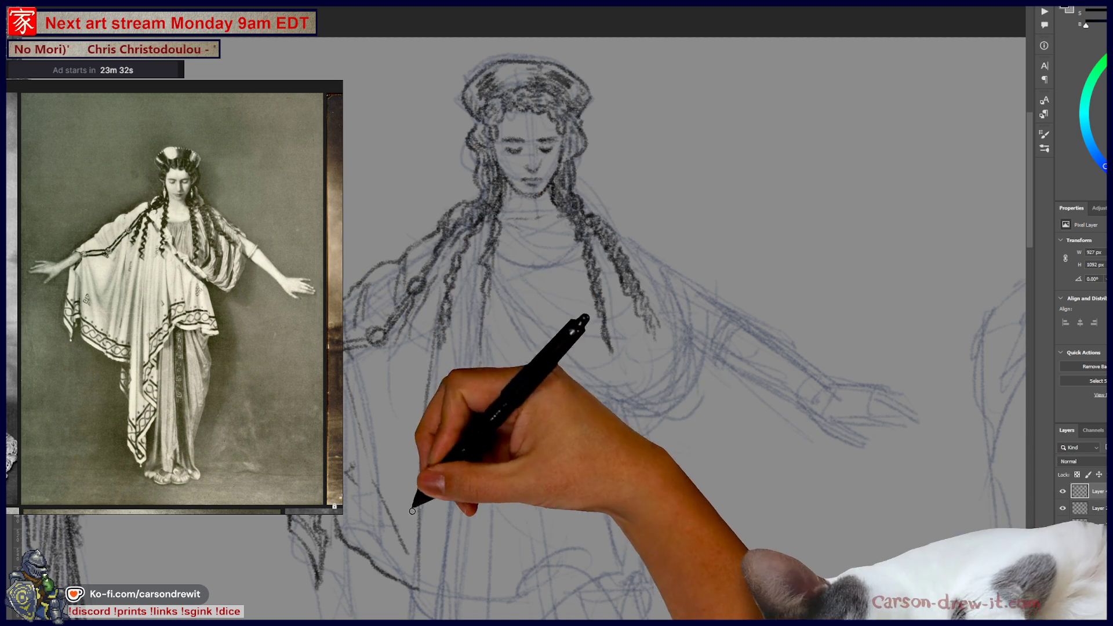
# Ink the shawl's curved edge sweeping across the chest toward the right-side hair
pyautogui.press('ctrl')
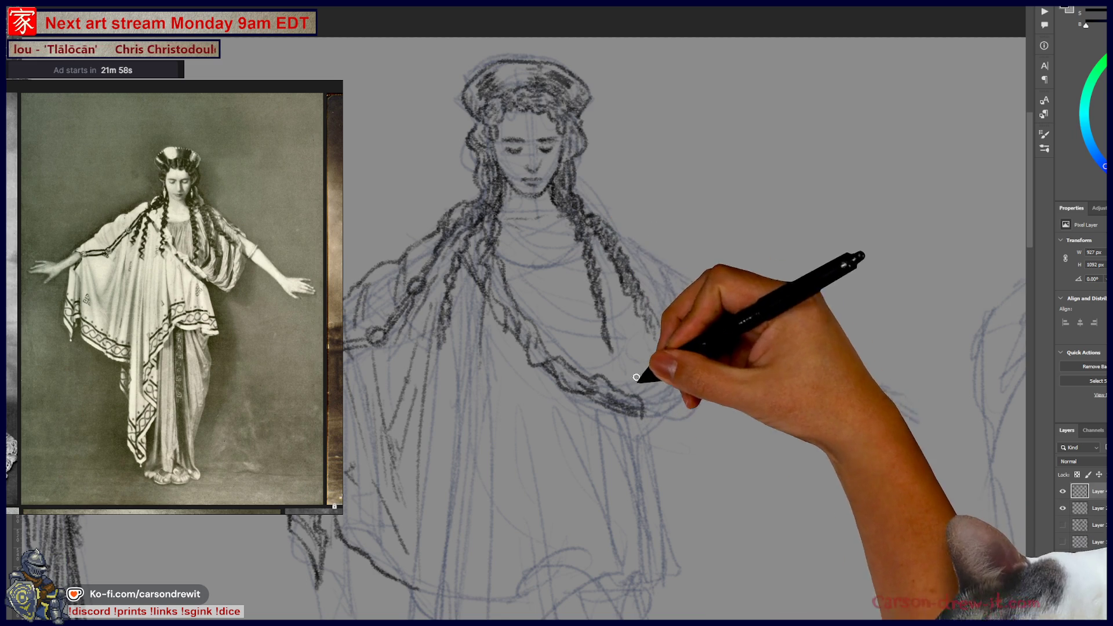
# Extend and refine the right sleeve edge and darken the drape outline beneath it
pyautogui.moveTo(649, 414); pyautogui.dragTo(712, 401)
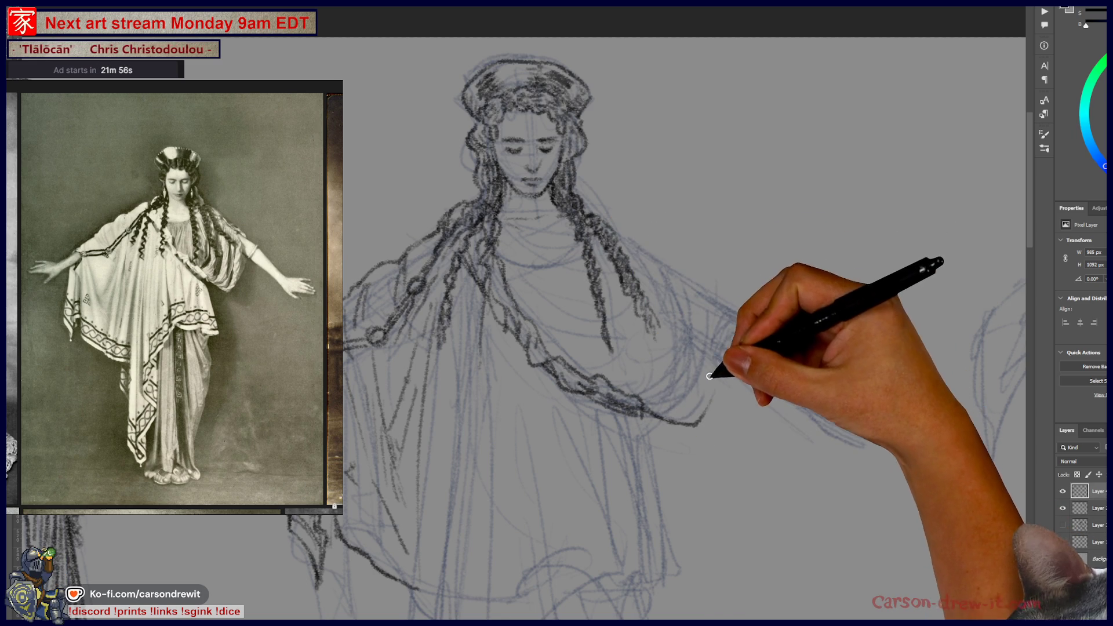
pyautogui.moveTo(707, 348); pyautogui.dragTo(716, 400)
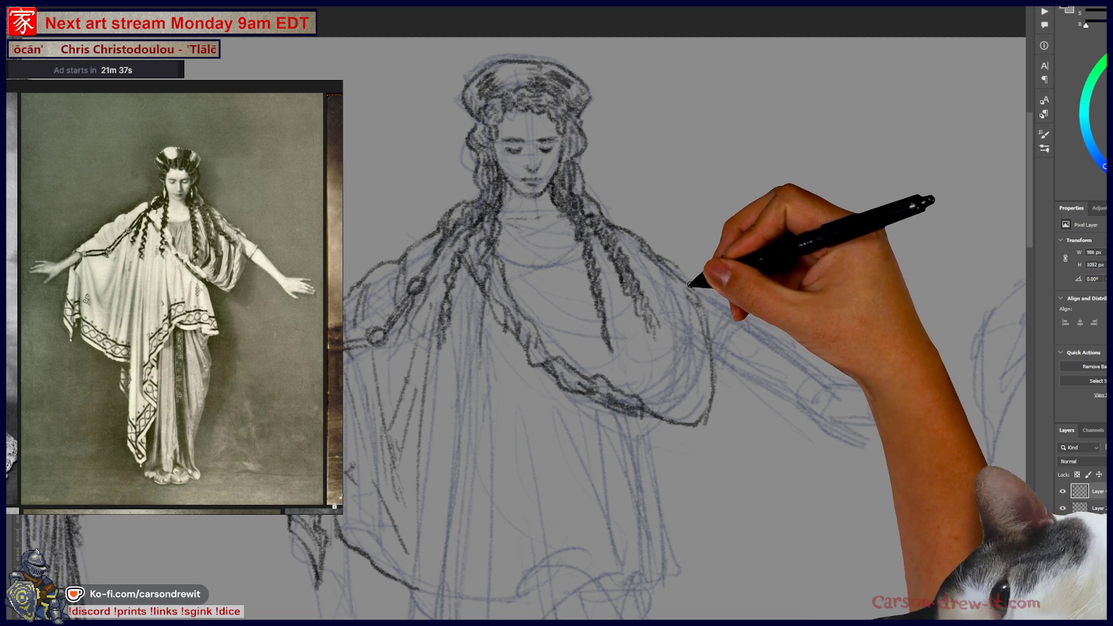
pyautogui.moveTo(703, 278); pyautogui.dragTo(731, 305)
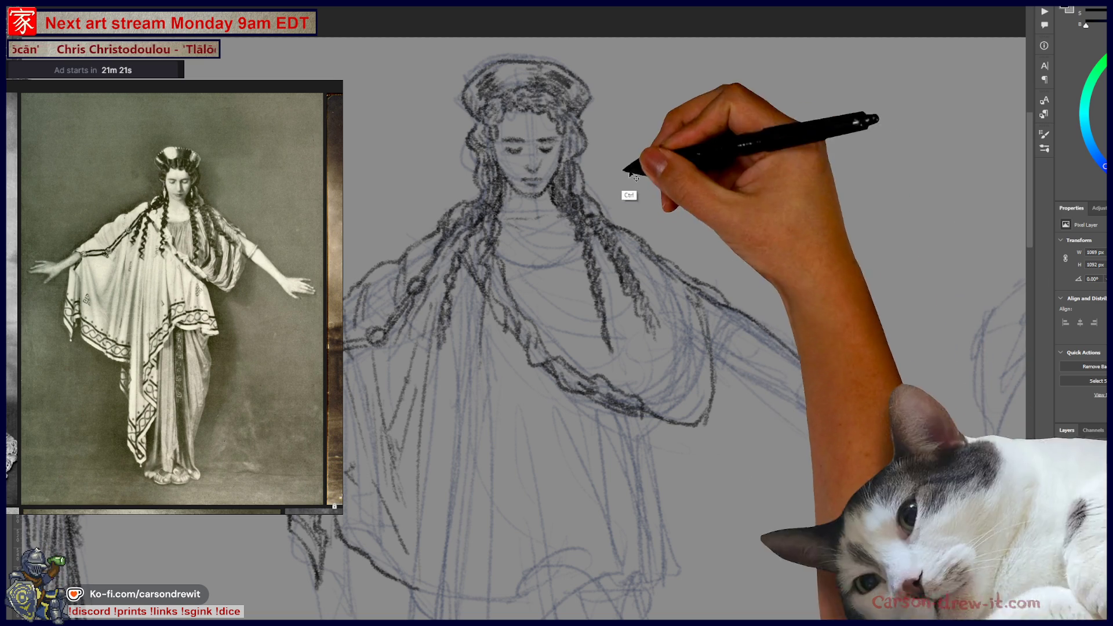
# Draw the outstretched right forearm out toward the hand in darker strokes
pyautogui.moveTo(745, 318)
pyautogui.mouseDown()
pyautogui.moveTo(812, 363)
pyautogui.moveTo(719, 346)
pyautogui.moveTo(809, 398)
pyautogui.mouseUp()
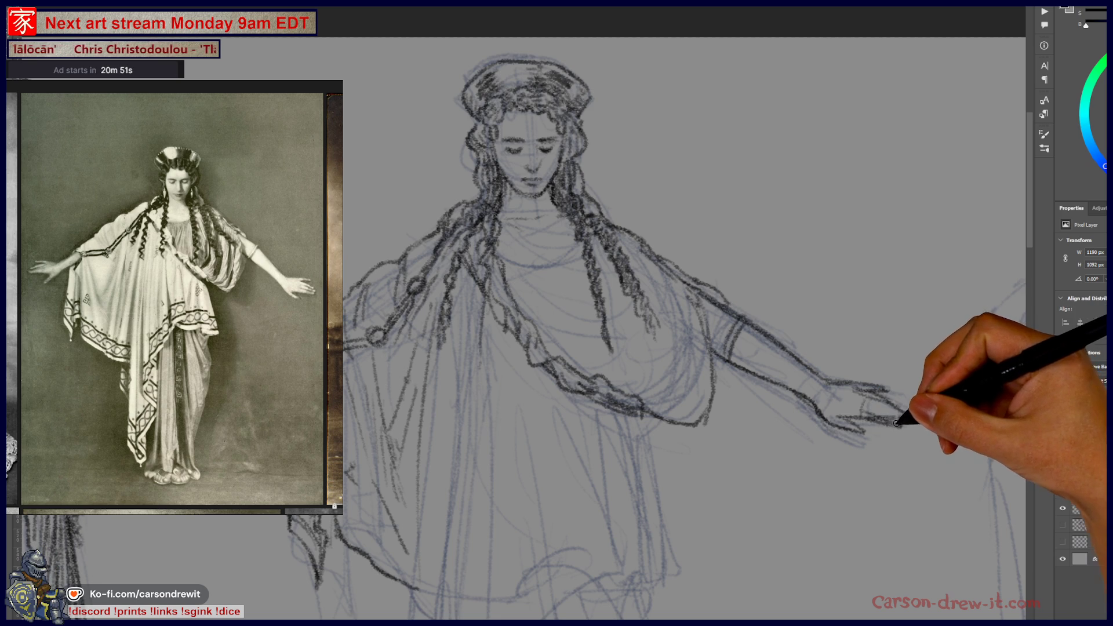
# Undo the last hand stroke and redraw the right hand's fingers
pyautogui.hotkey('ctrl', 'z')
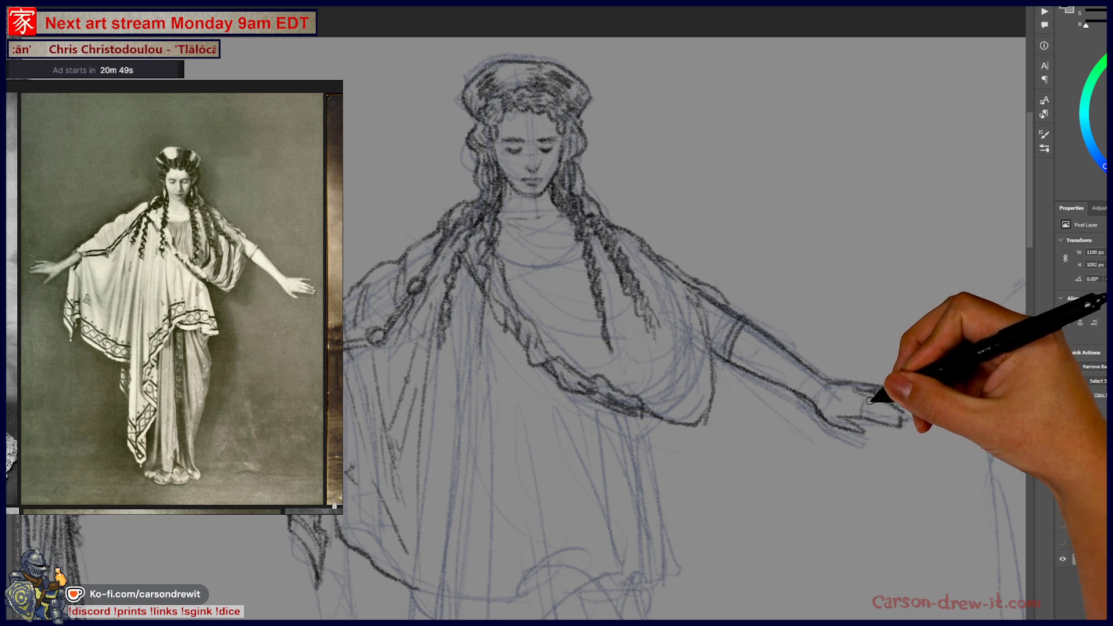
pyautogui.moveTo(882, 413); pyautogui.dragTo(869, 399)
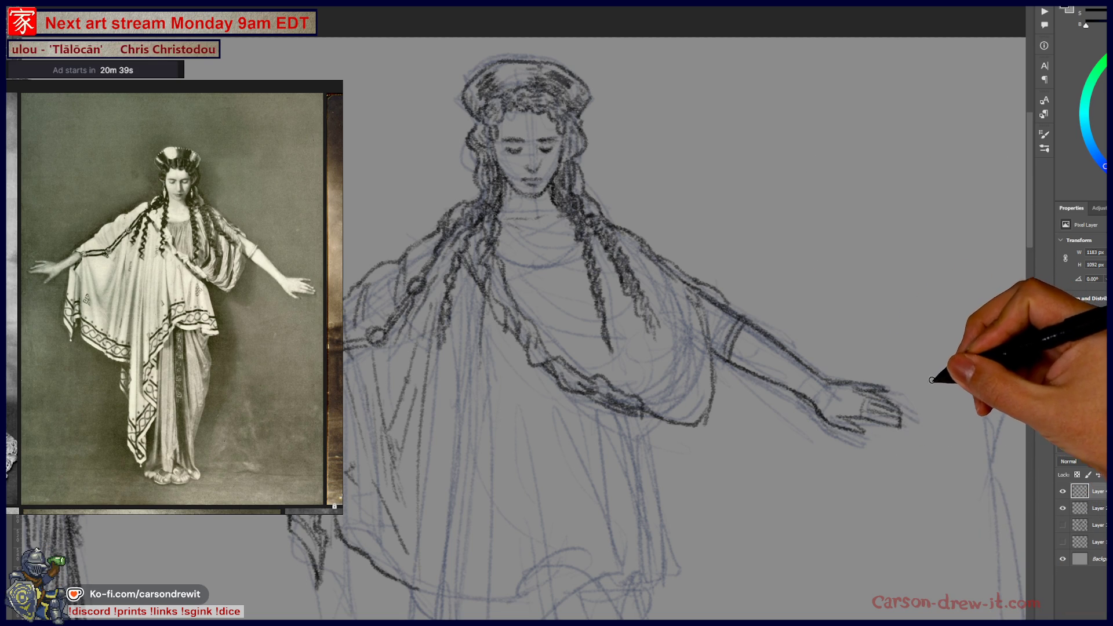
pyautogui.moveTo(939, 397); pyautogui.dragTo(937, 408)
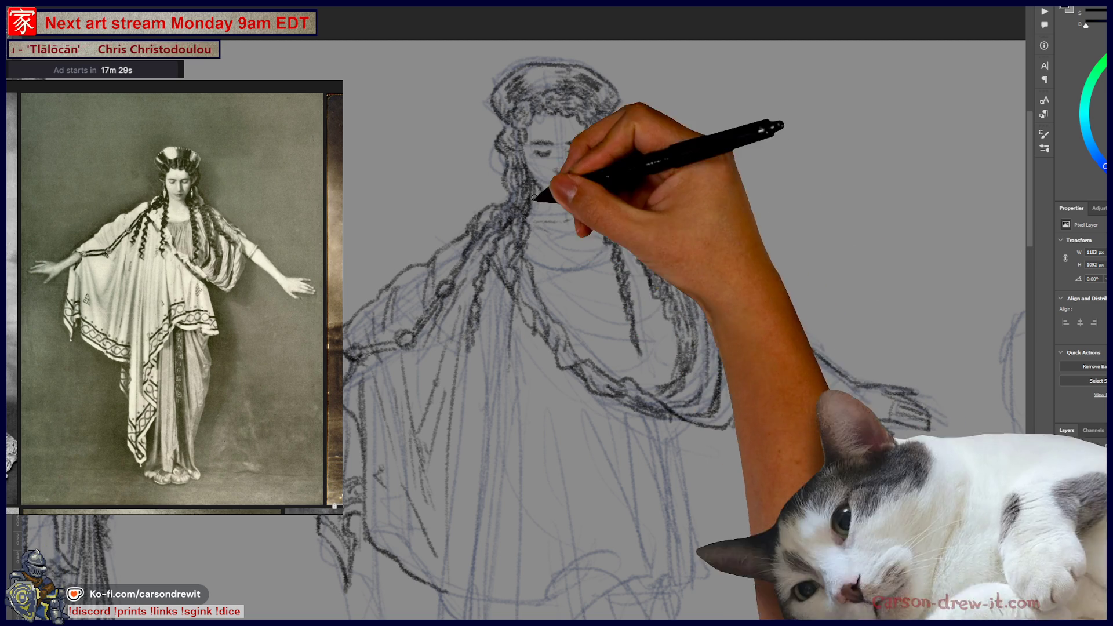
# Outline the figure's outstretched right arm with darker pencil strokes
pyautogui.moveTo(722, 287); pyautogui.dragTo(901, 426)
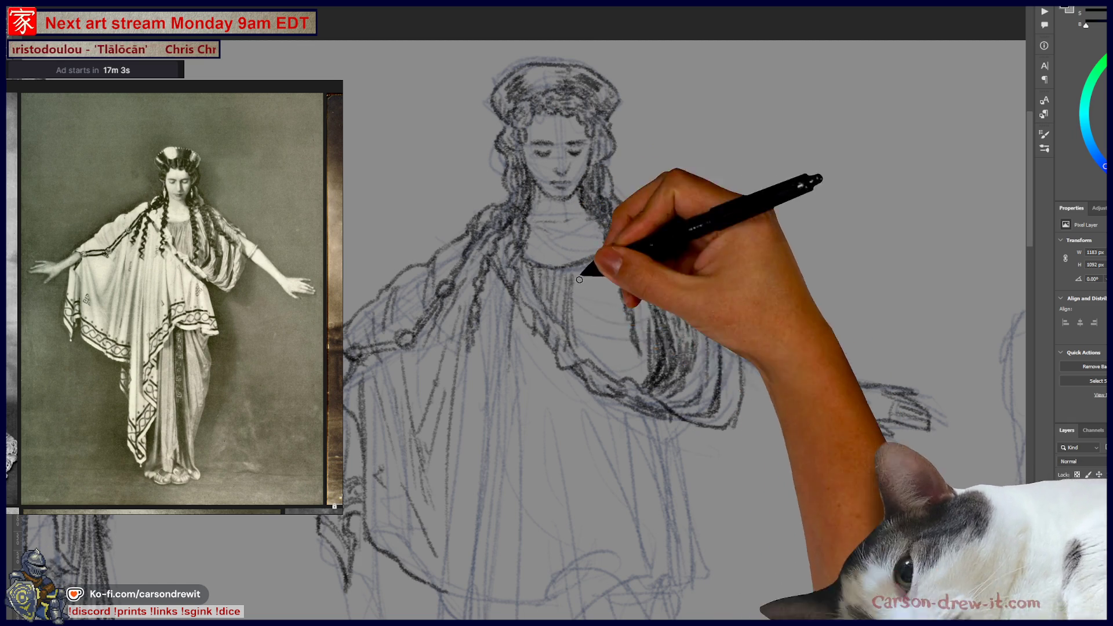
# Darken the tunic's vertical lines and hatch shading across the chest below the neckline
pyautogui.moveTo(579, 280); pyautogui.dragTo(598, 342)
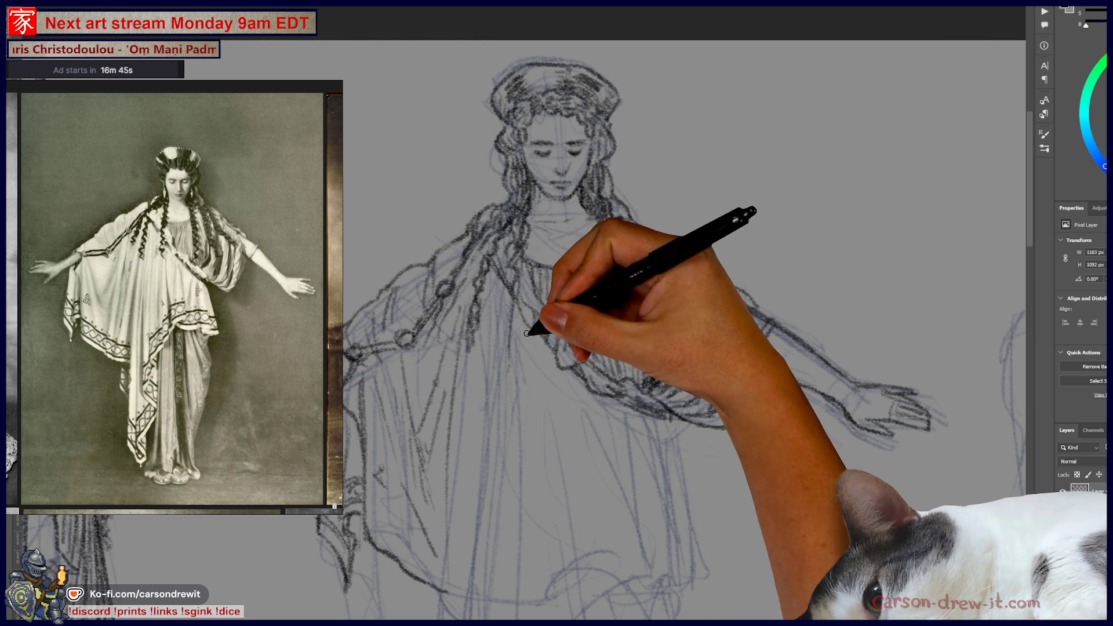
pyautogui.moveTo(525, 319); pyautogui.dragTo(529, 325)
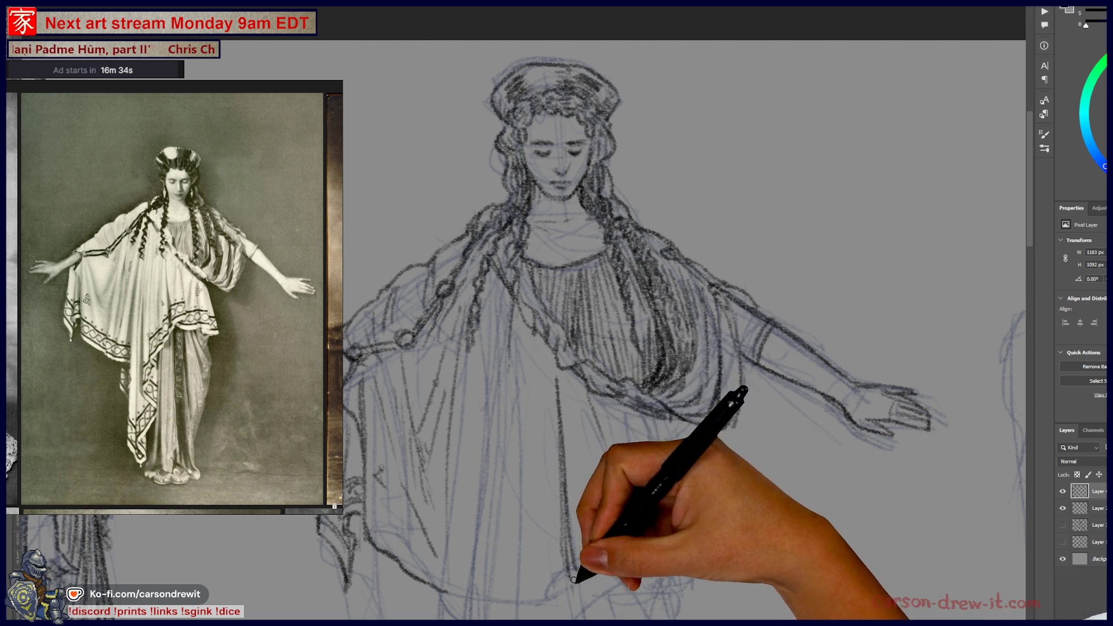
pyautogui.moveTo(594, 560); pyautogui.dragTo(638, 405)
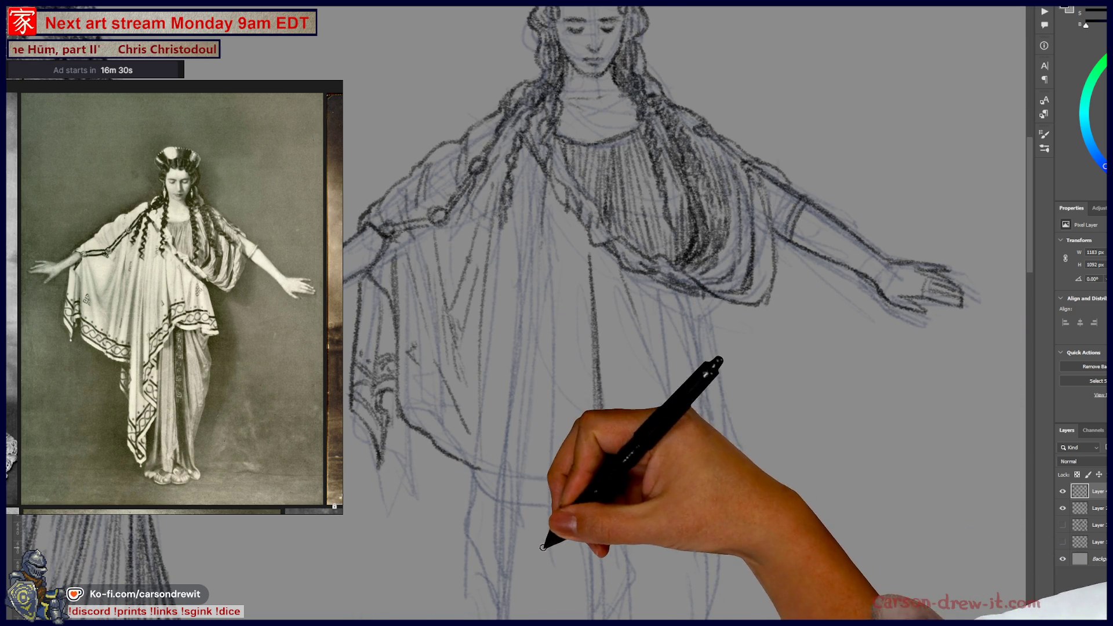
# Trace dark outlines over the drape hems at the waist and the wavy lower skirt fold
pyautogui.moveTo(534, 557); pyautogui.dragTo(561, 524)
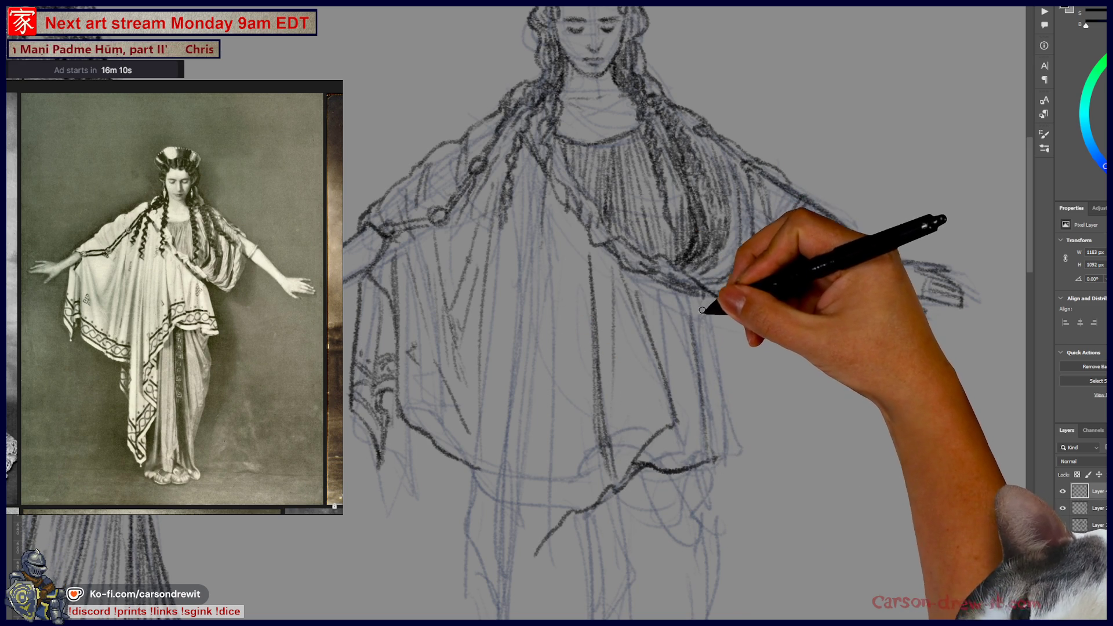
pyautogui.moveTo(702, 307)
pyautogui.mouseDown()
pyautogui.moveTo(721, 336)
pyautogui.moveTo(732, 434)
pyautogui.mouseUp()
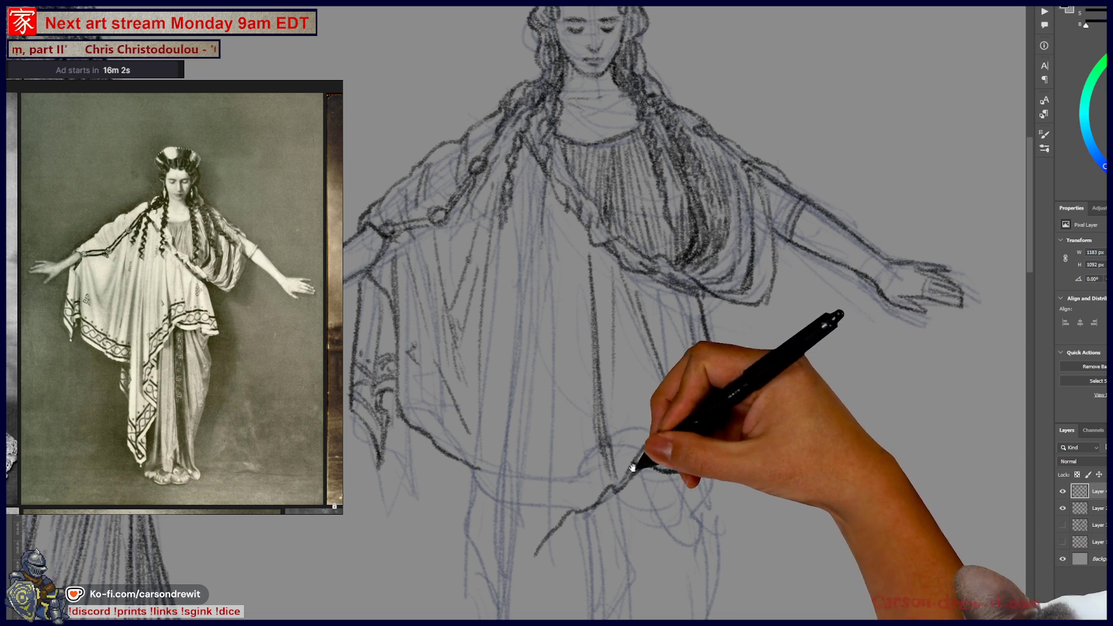
pyautogui.moveTo(634, 467); pyautogui.dragTo(746, 542)
pyautogui.moveTo(541, 460)
pyautogui.mouseDown()
pyautogui.moveTo(620, 402)
pyautogui.moveTo(641, 372)
pyautogui.mouseUp()
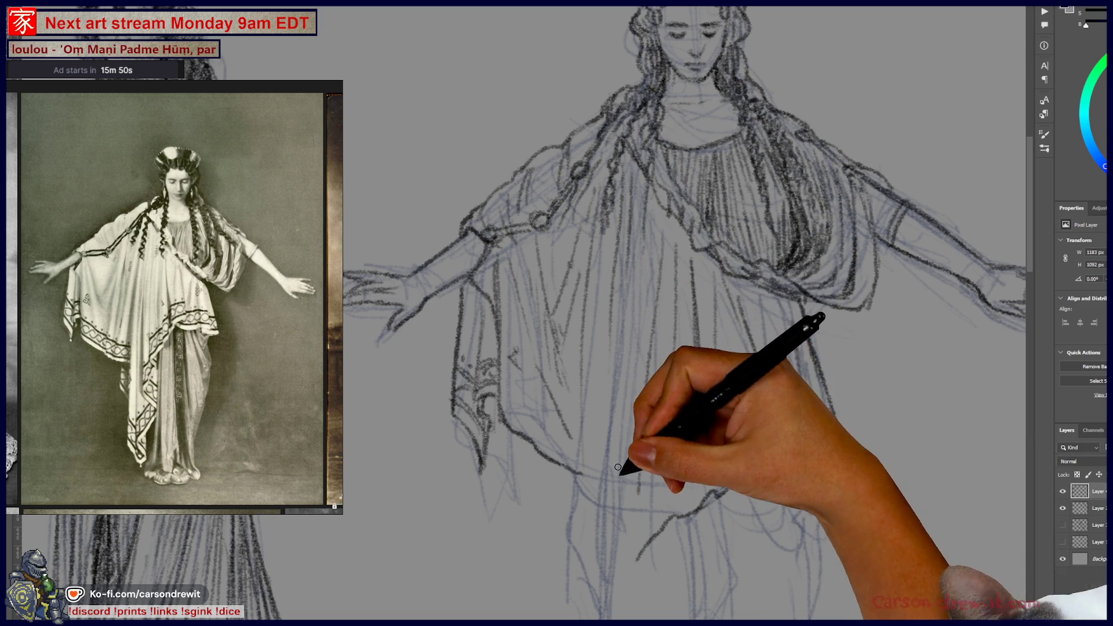
pyautogui.moveTo(630, 457)
pyautogui.mouseDown()
pyautogui.moveTo(666, 378)
pyautogui.moveTo(658, 311)
pyautogui.mouseUp()
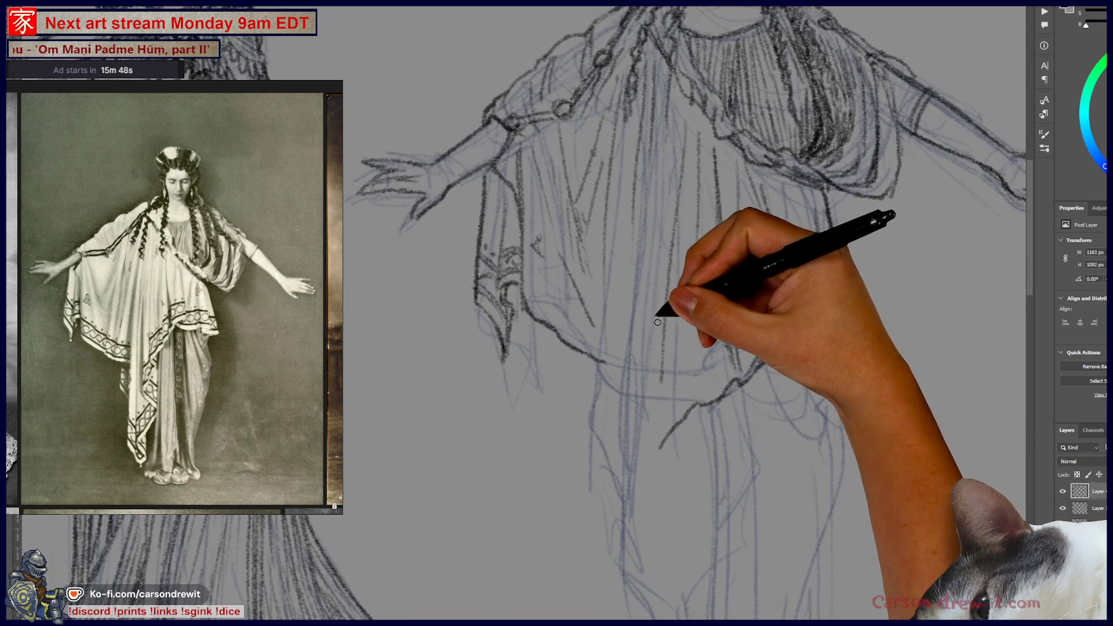
pyautogui.moveTo(670, 241); pyautogui.dragTo(671, 265)
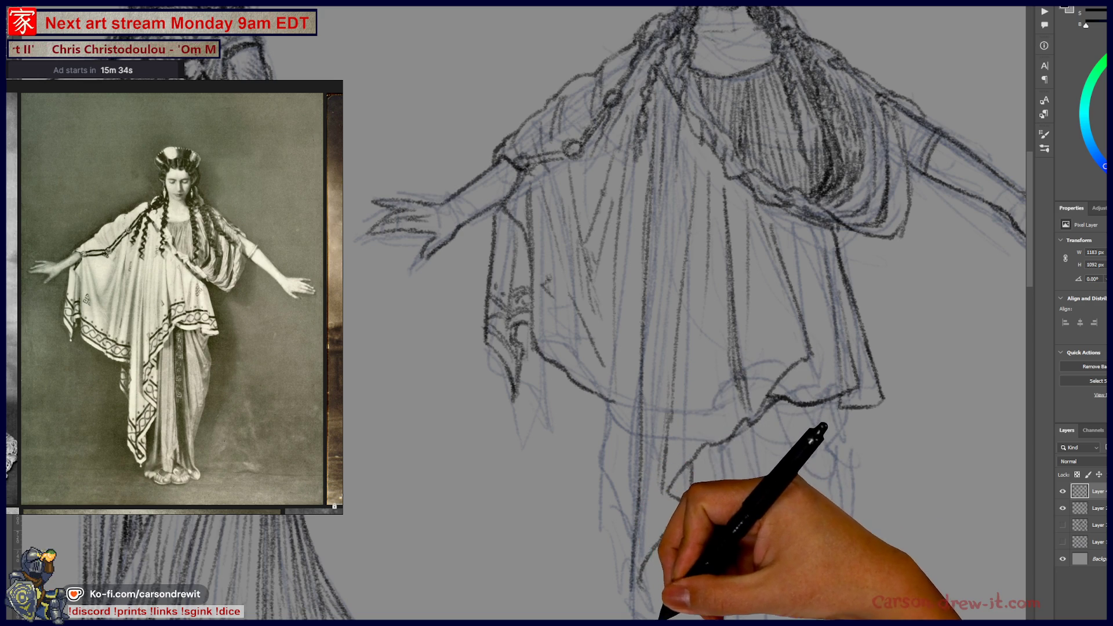
pyautogui.scroll(-5, 641, 586)
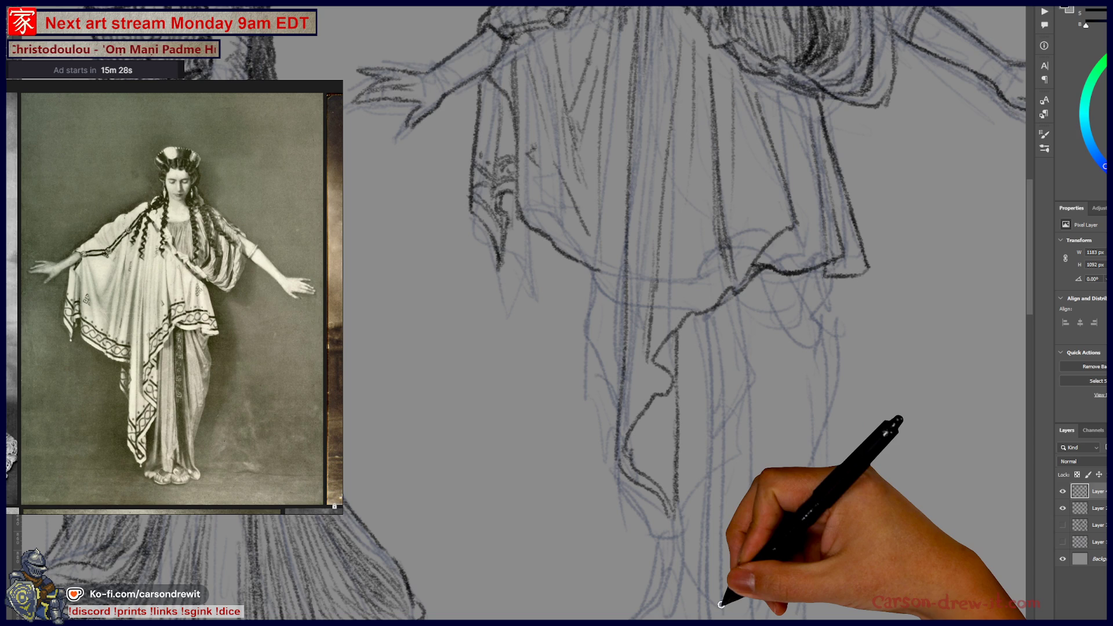
# Zoom out to review the whole sketch, then keep inking the robe folds and sleeves
pyautogui.scroll(-3, 721, 605)
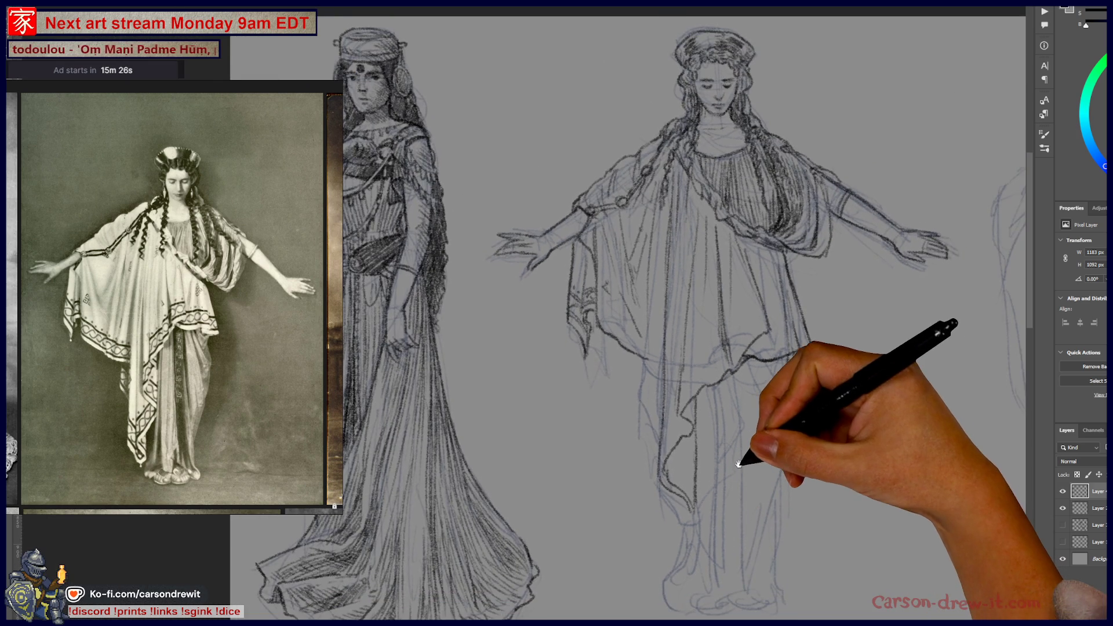
pyautogui.scroll(2, 746, 441)
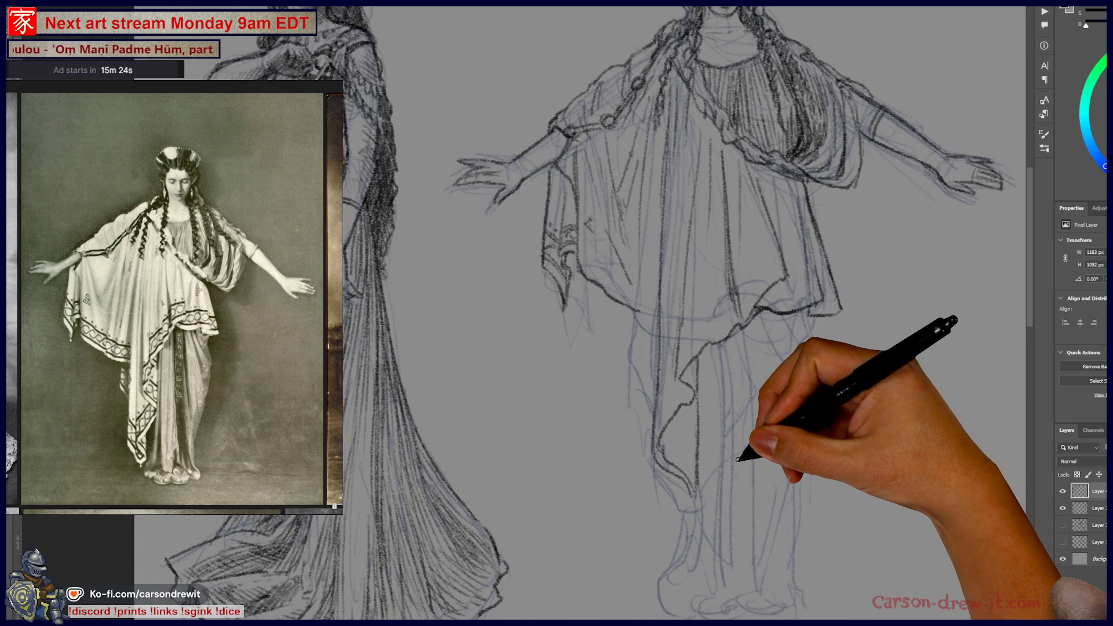
pyautogui.moveTo(737, 460); pyautogui.dragTo(656, 472)
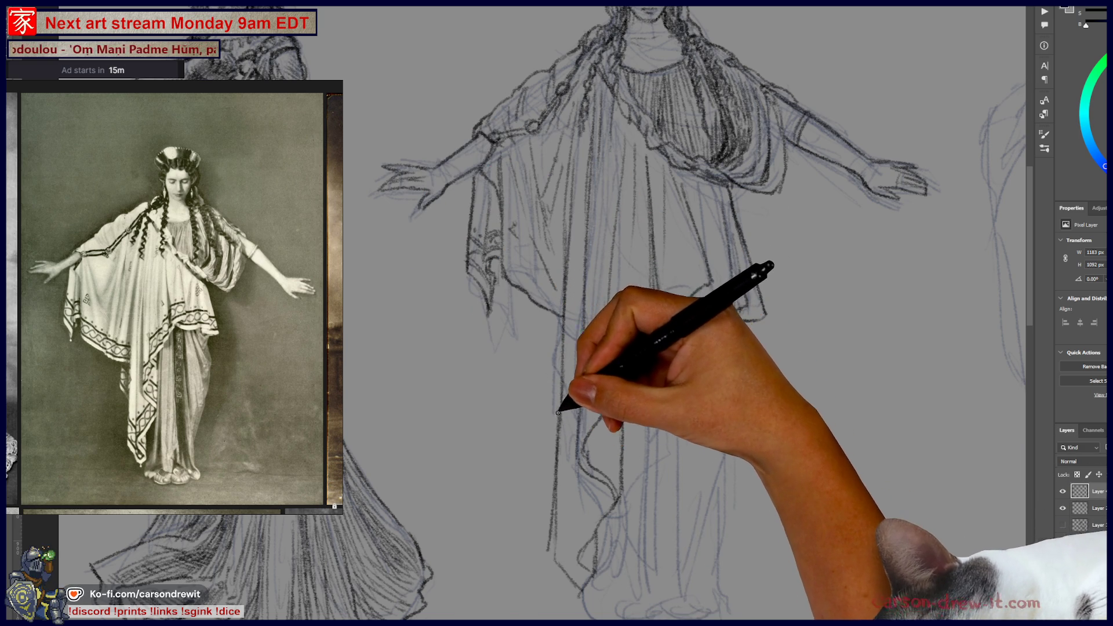
pyautogui.moveTo(621, 397)
pyautogui.mouseDown()
pyautogui.moveTo(620, 510)
pyautogui.moveTo(621, 377)
pyautogui.mouseUp()
pyautogui.moveTo(704, 502)
pyautogui.mouseDown()
pyautogui.moveTo(684, 422)
pyautogui.moveTo(567, 378)
pyautogui.mouseUp()
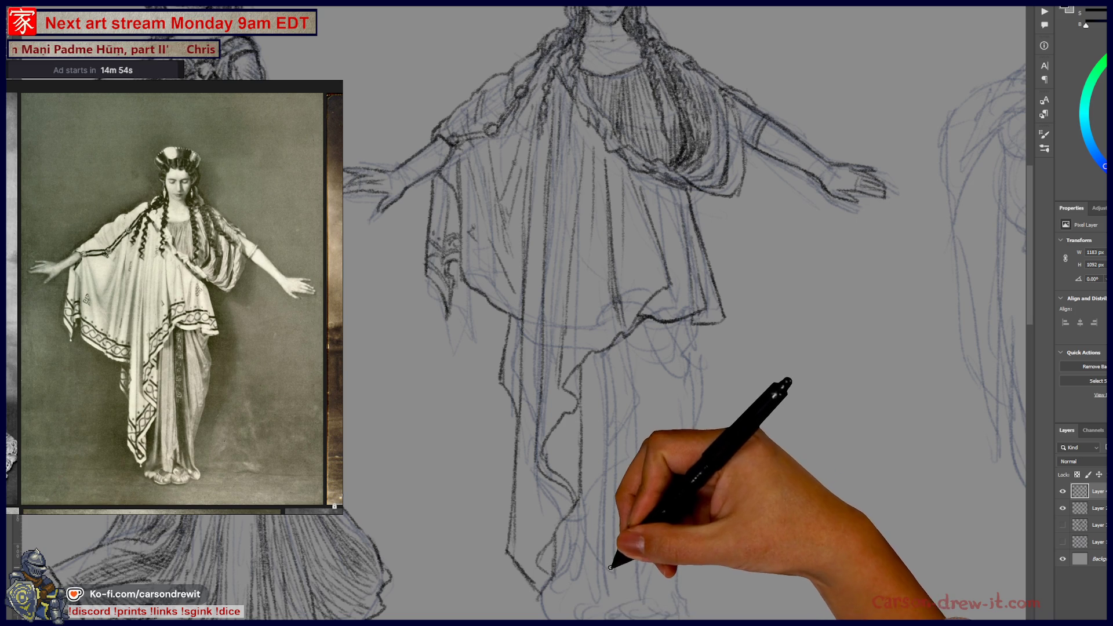
pyautogui.moveTo(613, 551)
pyautogui.mouseDown()
pyautogui.moveTo(667, 510)
pyautogui.moveTo(717, 524)
pyautogui.mouseUp()
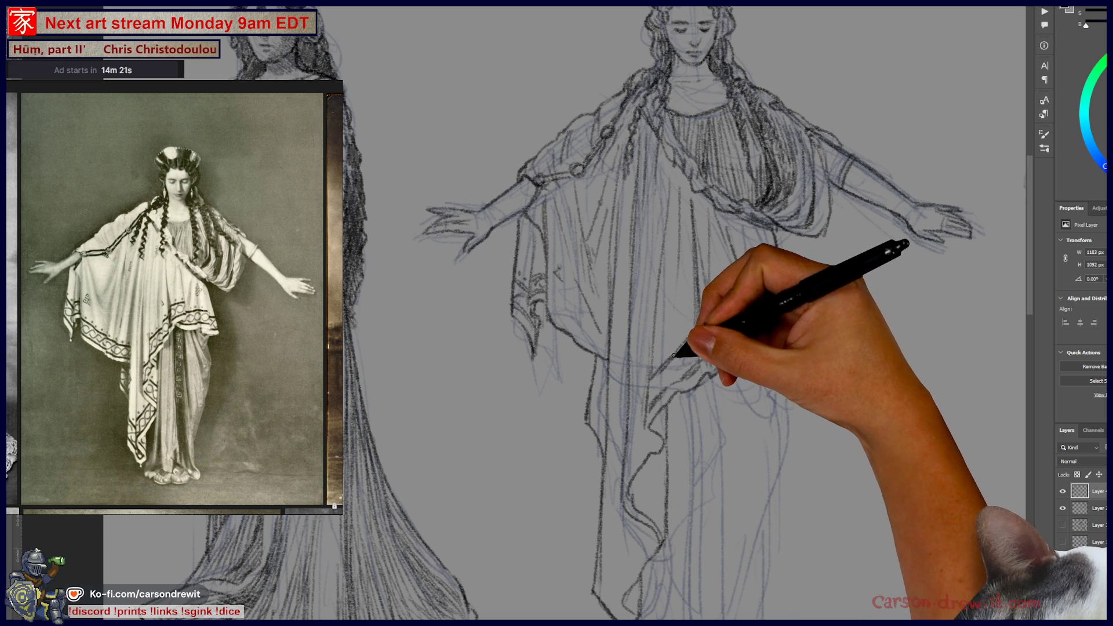
pyautogui.moveTo(788, 366); pyautogui.dragTo(677, 484)
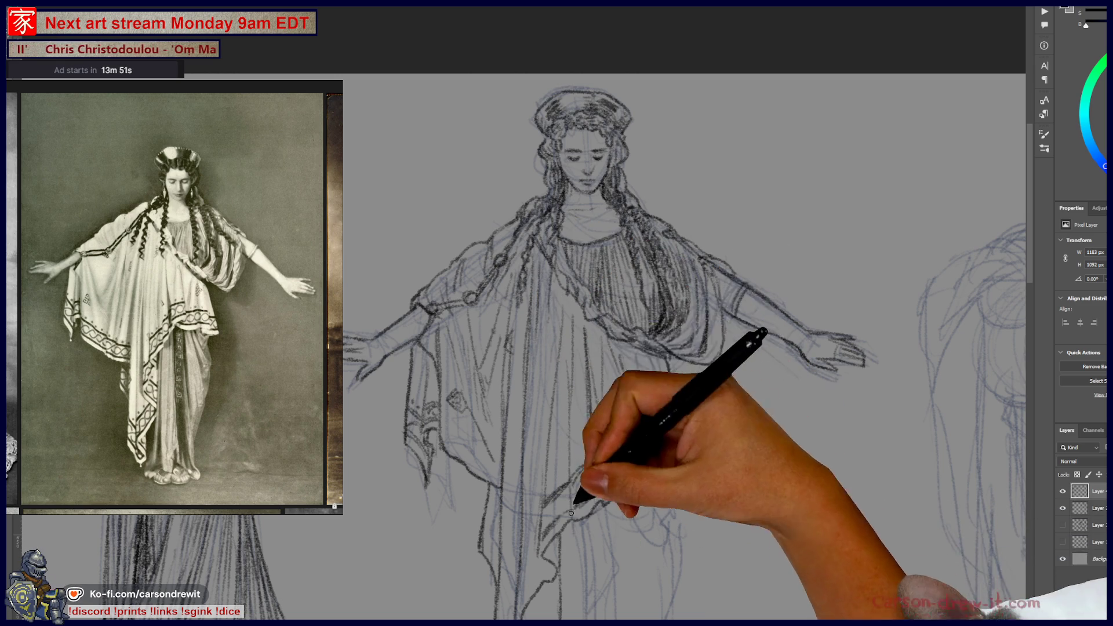
# Zoom in and draw a border of small decorative motifs along the outer drape's hem
pyautogui.press('ctrl')
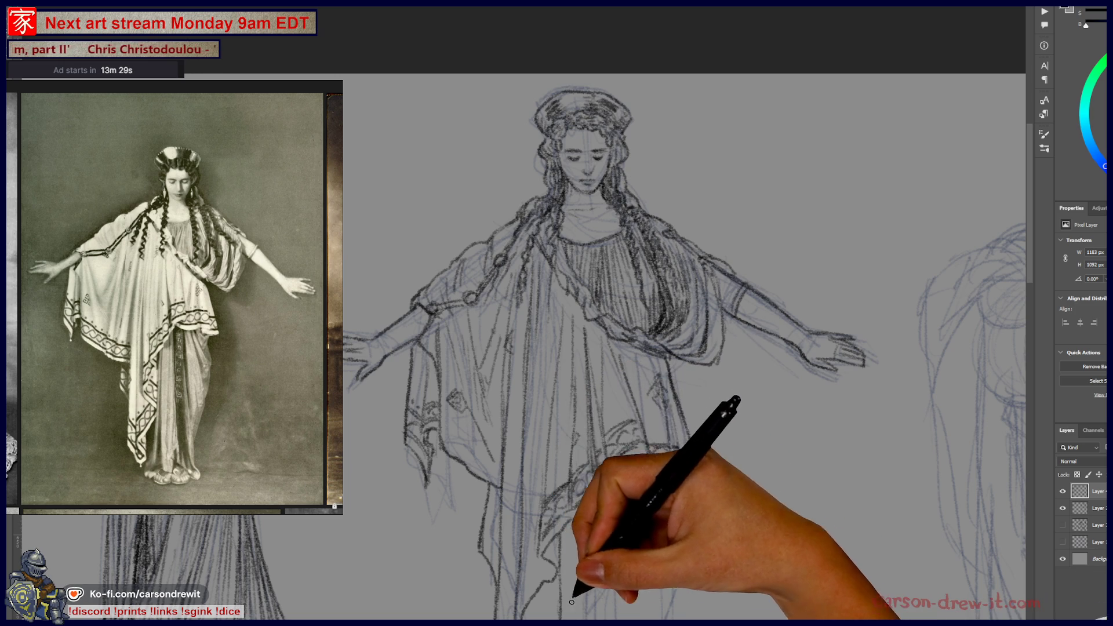
pyautogui.scroll(2, 436, 396)
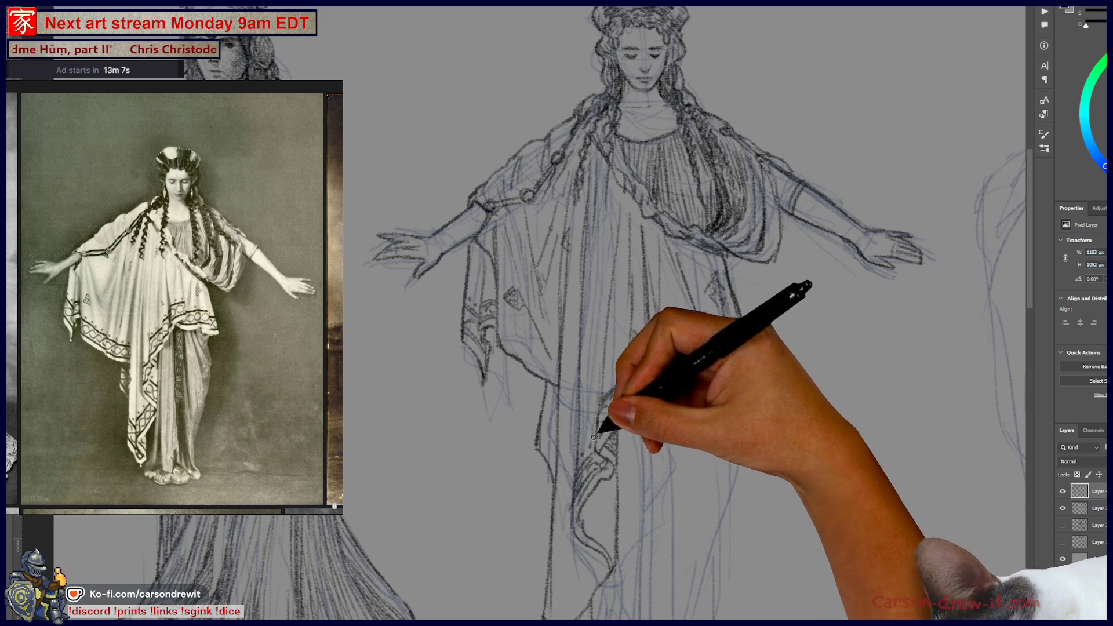
pyautogui.moveTo(623, 374)
pyautogui.mouseDown()
pyautogui.moveTo(666, 318)
pyautogui.moveTo(696, 303)
pyautogui.moveTo(730, 341)
pyautogui.mouseUp()
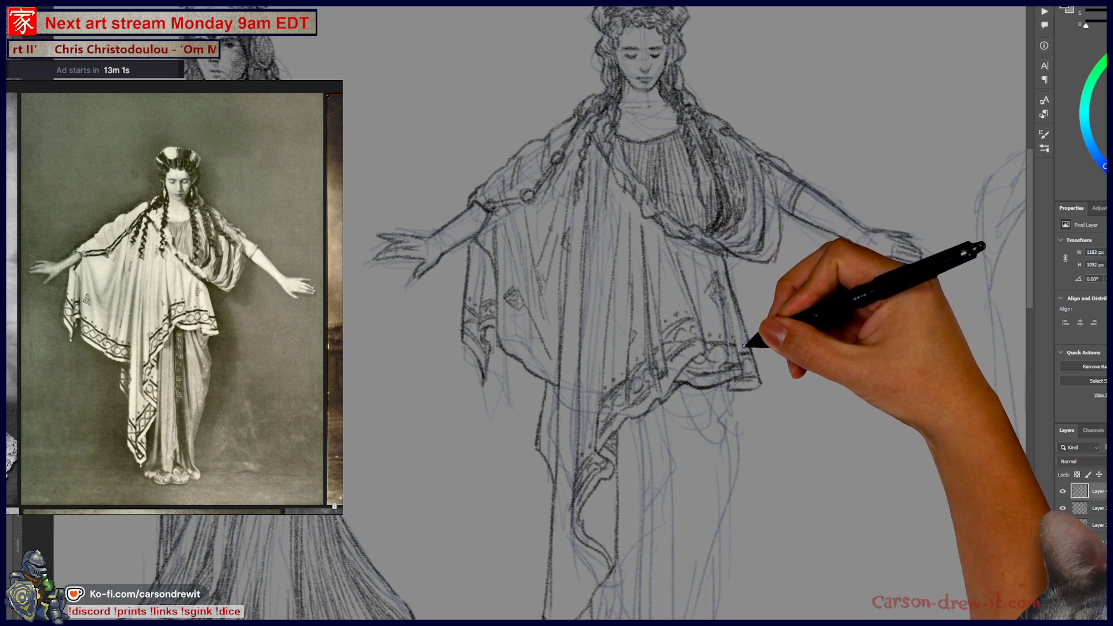
# Zoom in and add small decorative motif marks along the sleeve hem
pyautogui.scroll(2, 756, 524)
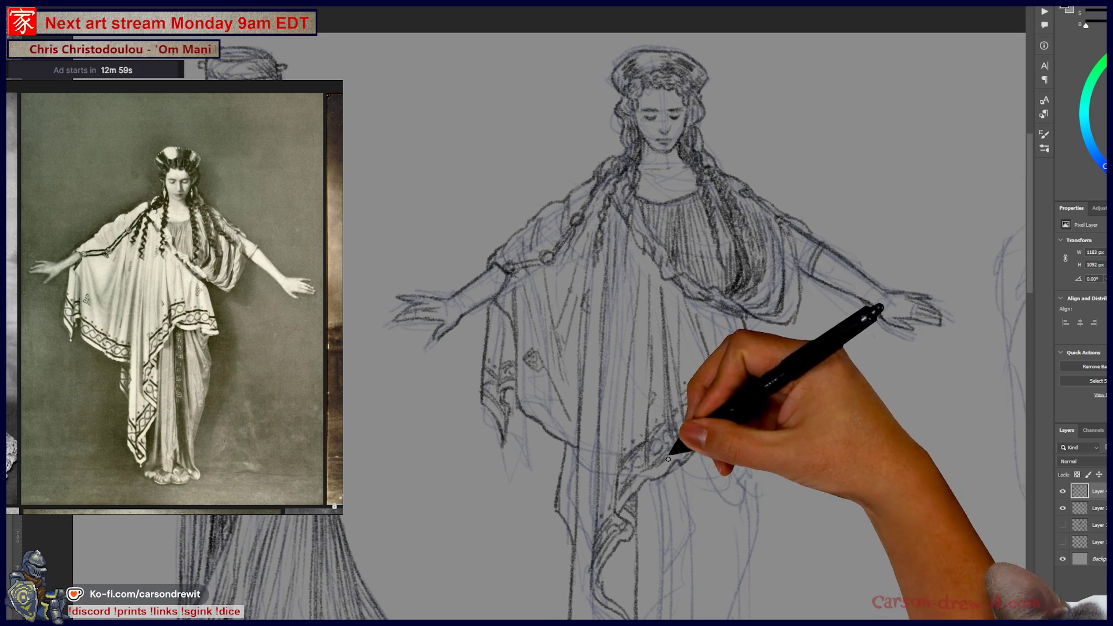
pyautogui.scroll(2, 695, 458)
pyautogui.moveTo(508, 314); pyautogui.dragTo(536, 296)
pyautogui.scroll(-2, 684, 487)
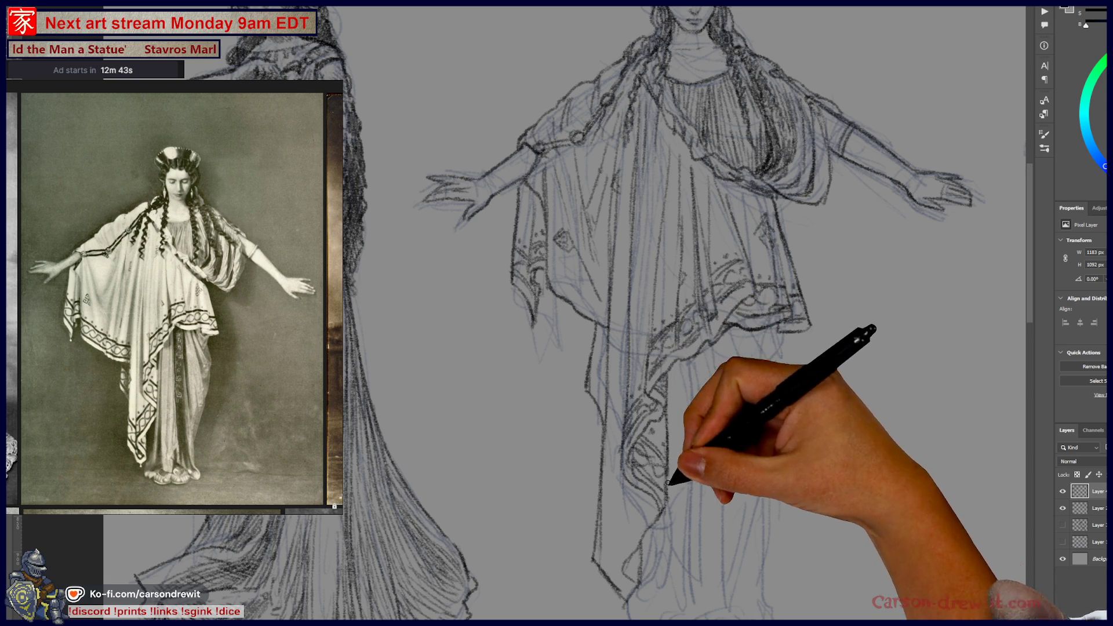
# Extend the patterned border down the robe's hanging front panel toward the skirt hem
pyautogui.moveTo(696, 455); pyautogui.dragTo(667, 530)
pyautogui.moveTo(590, 288); pyautogui.dragTo(630, 217)
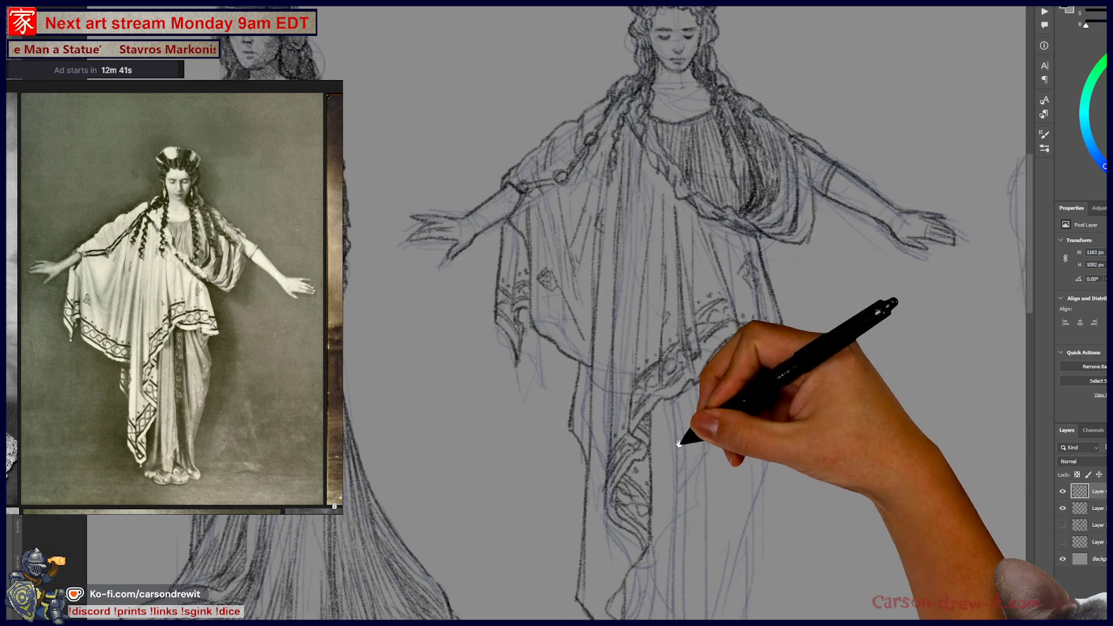
pyautogui.moveTo(571, 336); pyautogui.dragTo(571, 283)
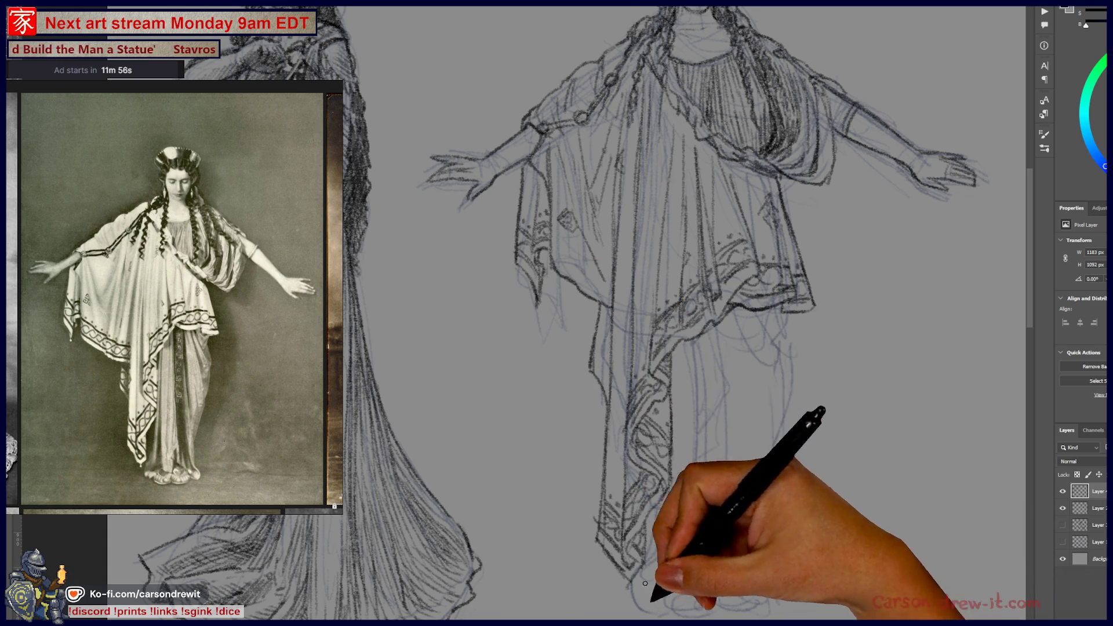
pyautogui.moveTo(665, 462); pyautogui.dragTo(658, 515)
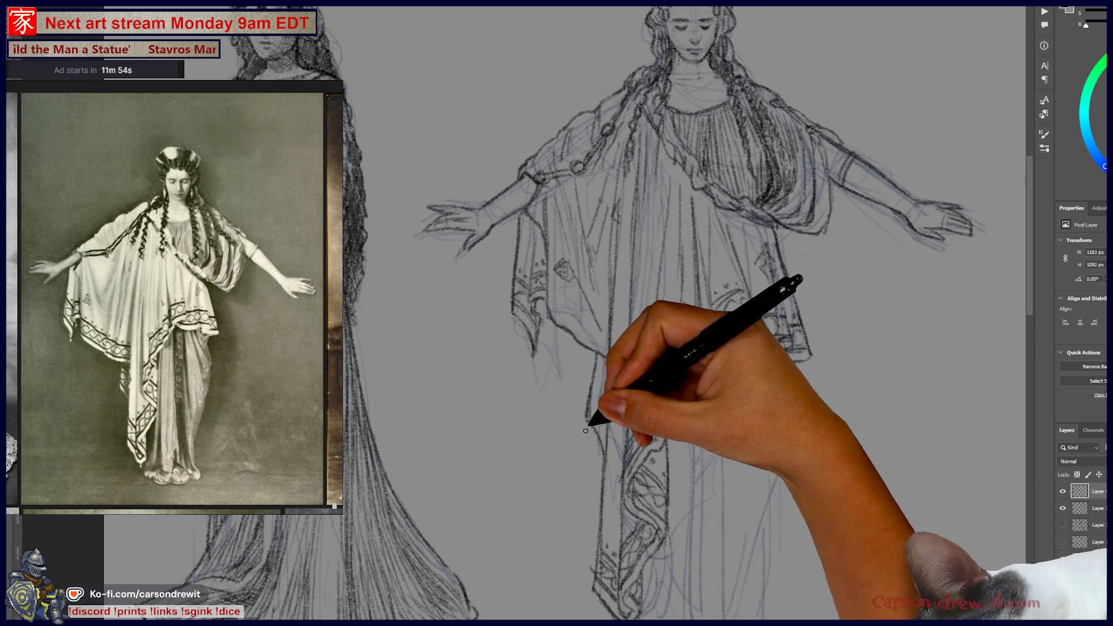